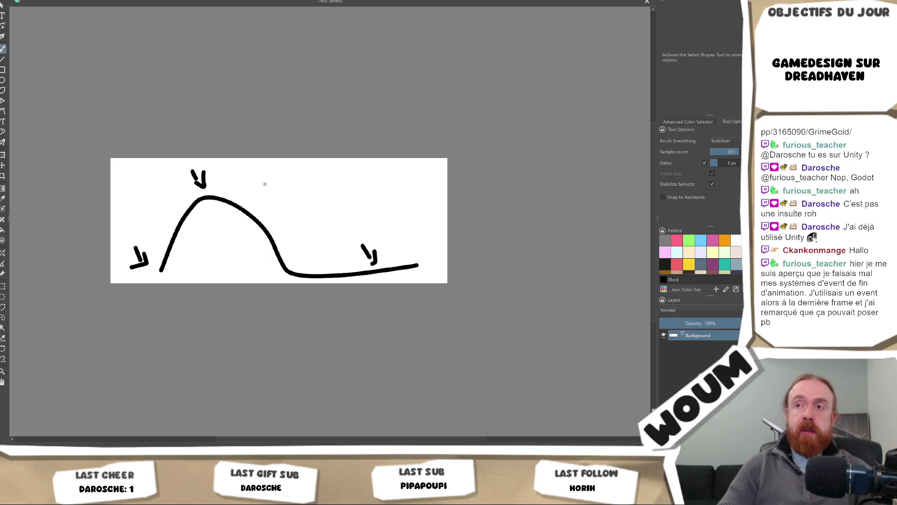
Step: Draw a long and a shorter horizontal line right of the hill, then restart the up-right arrow above them
drag(268, 185, 428, 174)
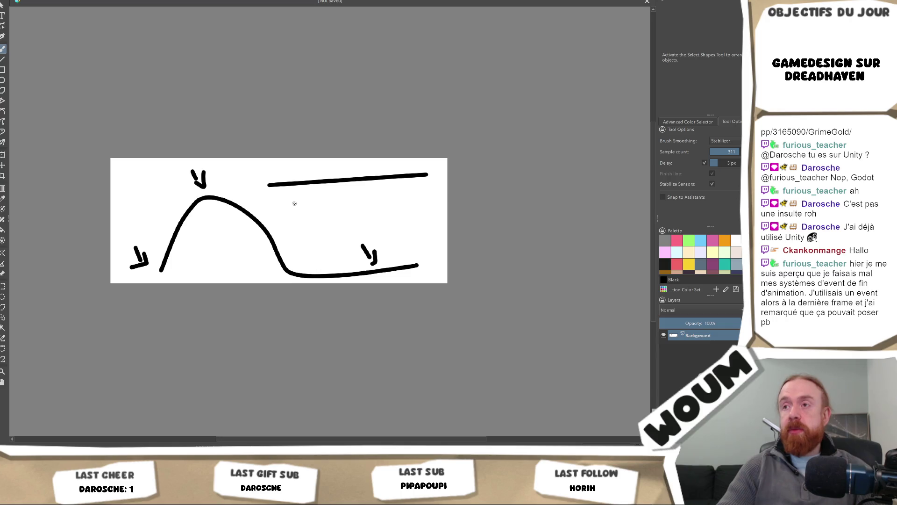
drag(270, 201, 395, 202)
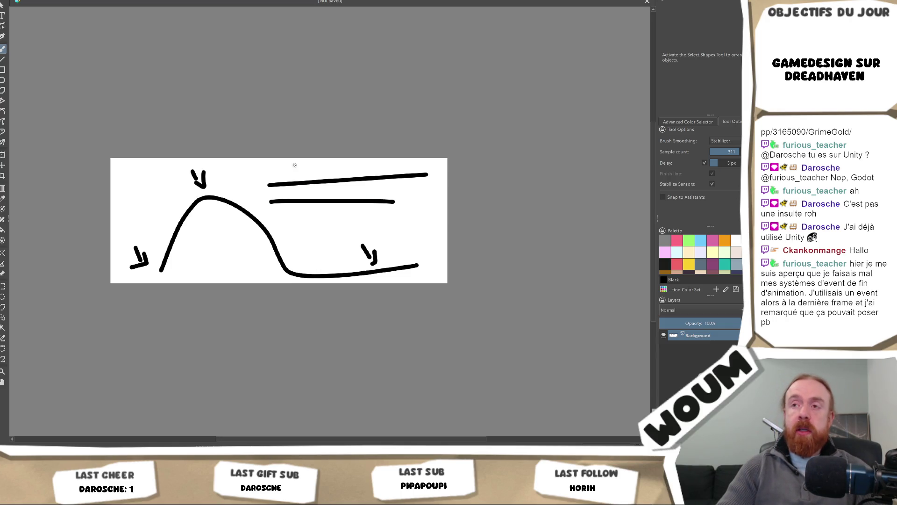
drag(266, 160, 280, 177)
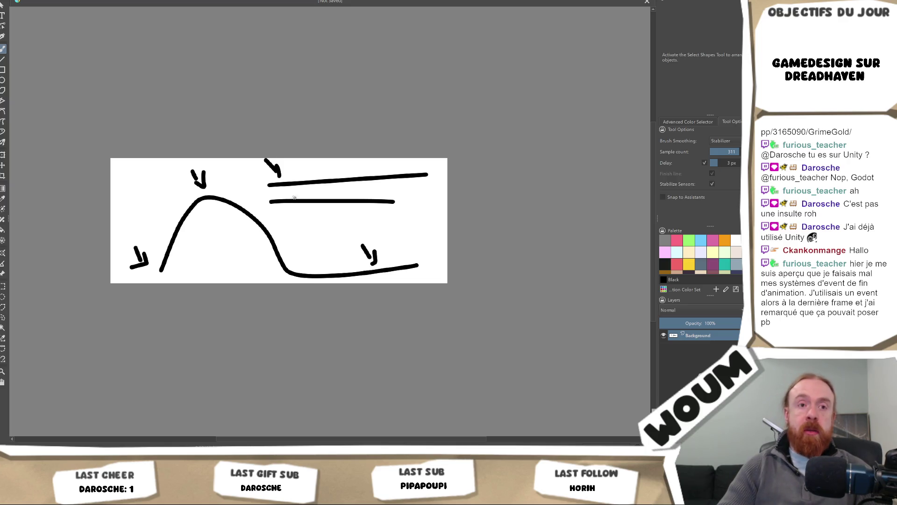
key(ctrl+z)
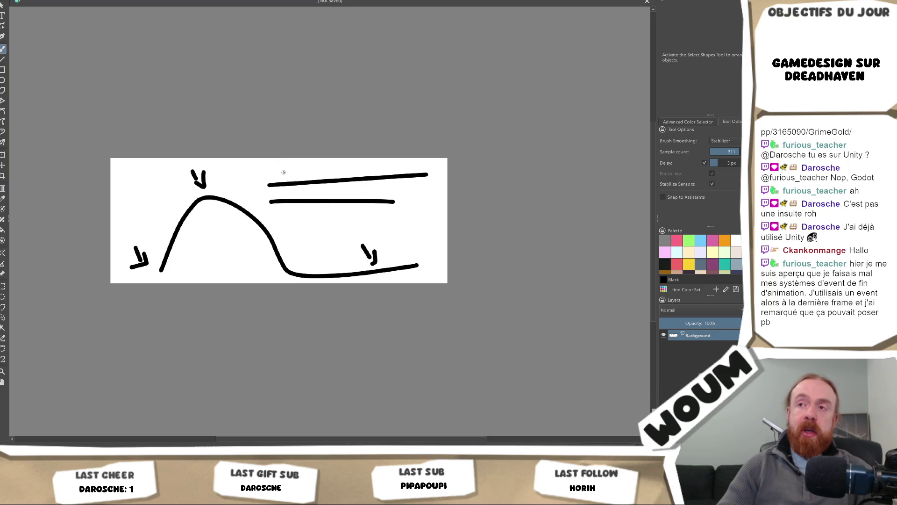
click(283, 175)
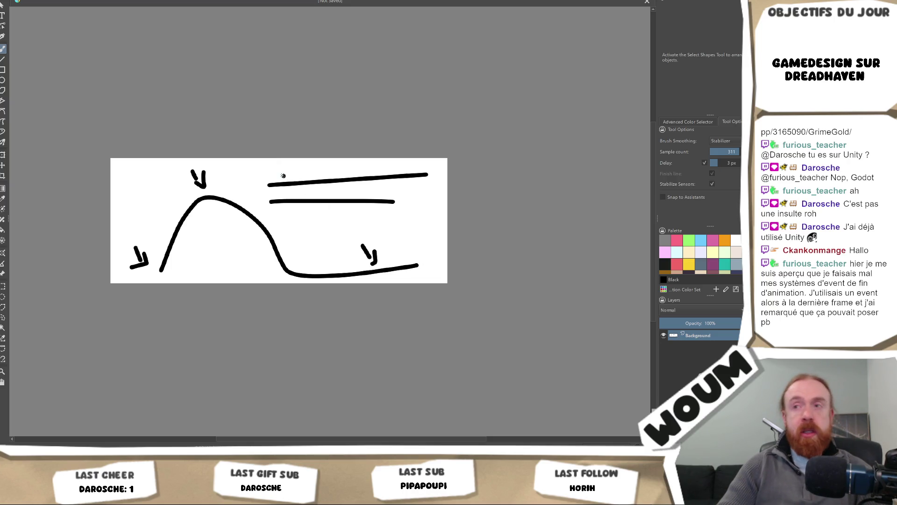
mouse_move(284, 176)
mouse_down()
mouse_move(296, 160)
mouse_move(299, 170)
mouse_up()
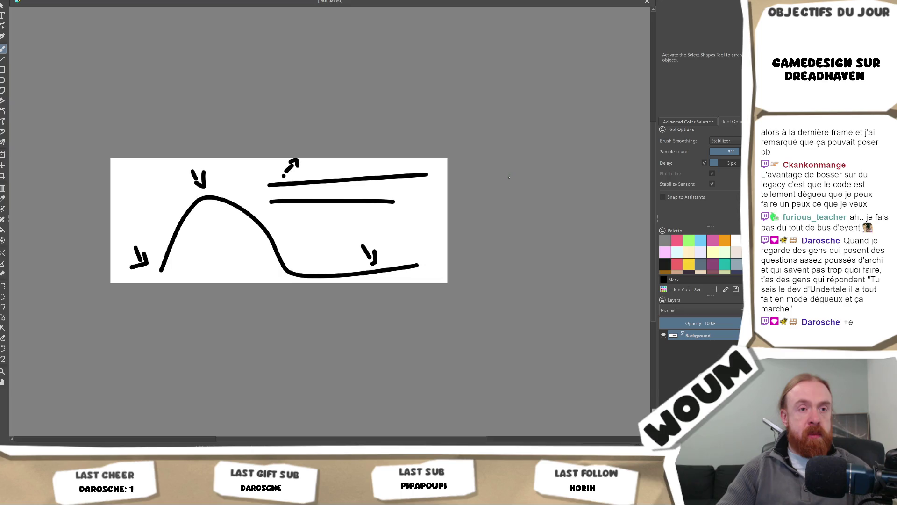
Step: Place a dot near the canvas's right edge and switch to the Unity editor
click(421, 224)
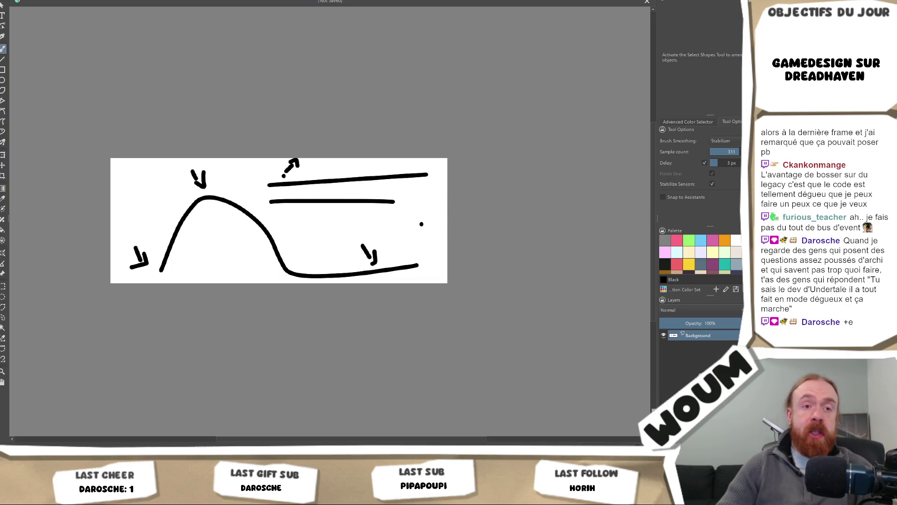
key(alt+Tab)
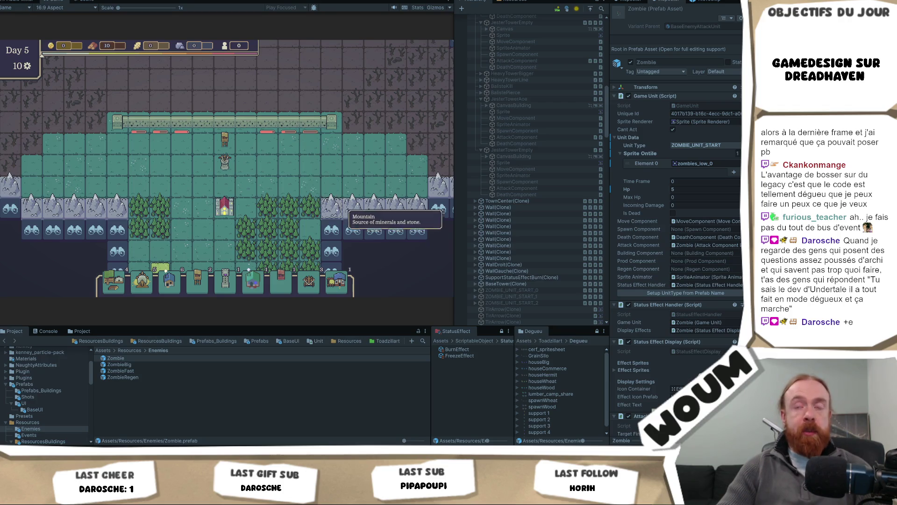
Step: Reveal a binocular tile, dropping the counter to 9, and view the Base Tower's tooltip before deselecting it
click(335, 231)
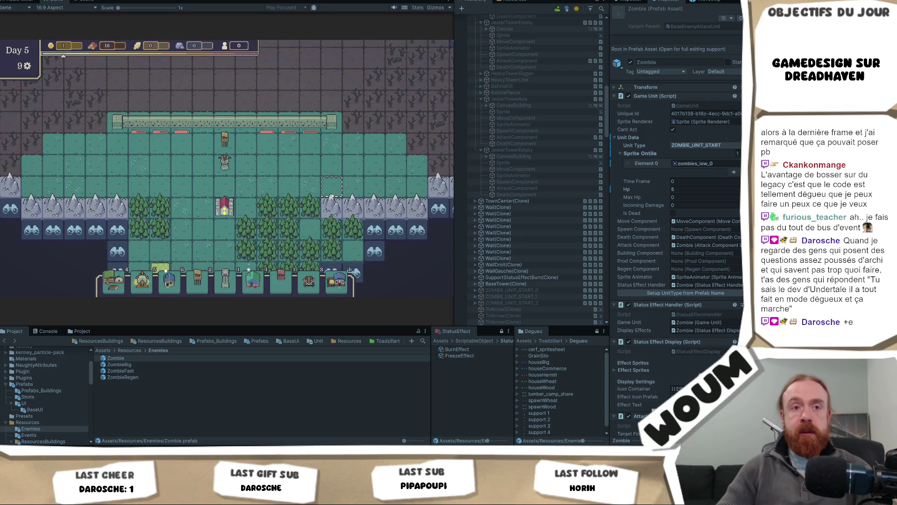
click(226, 142)
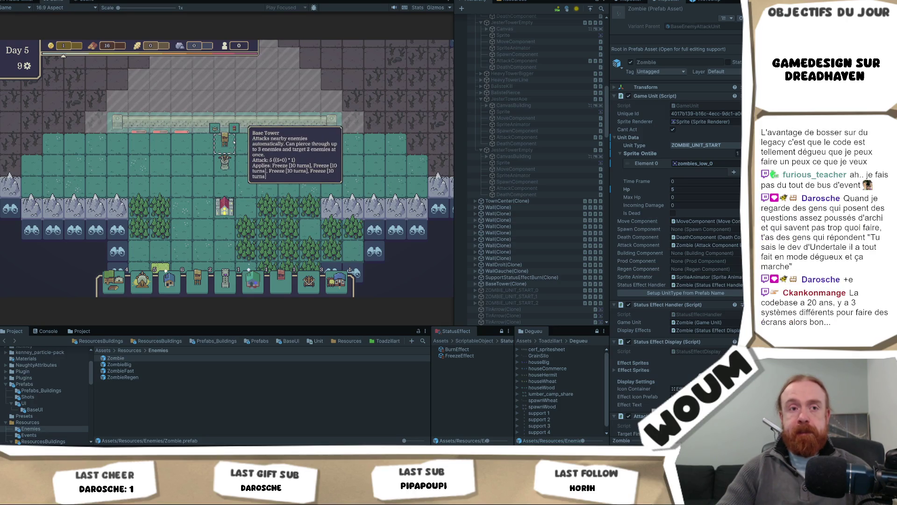
key(Escape)
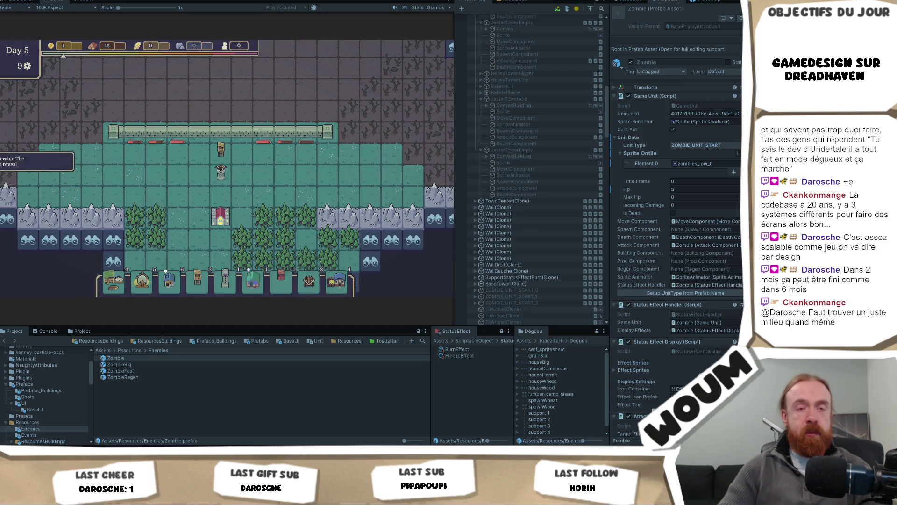
mouse_move(278, 136)
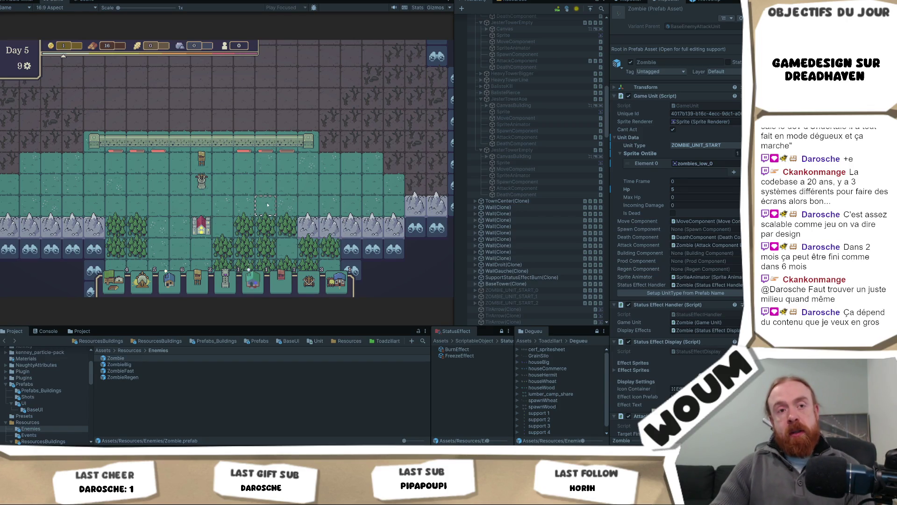
Step: Scroll down over the lower Day 5 map, then go back to the Krita sketch
scroll(247, 225, down, 2)
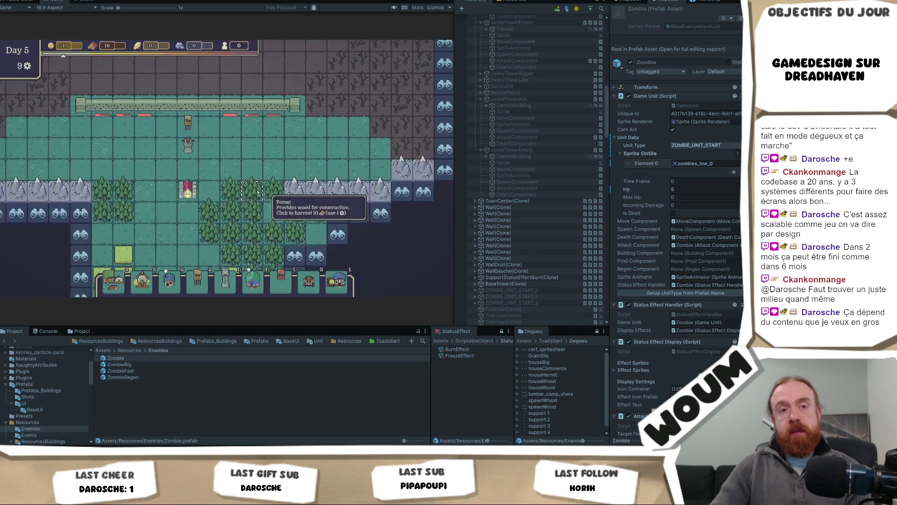
scroll(229, 236, down, 3)
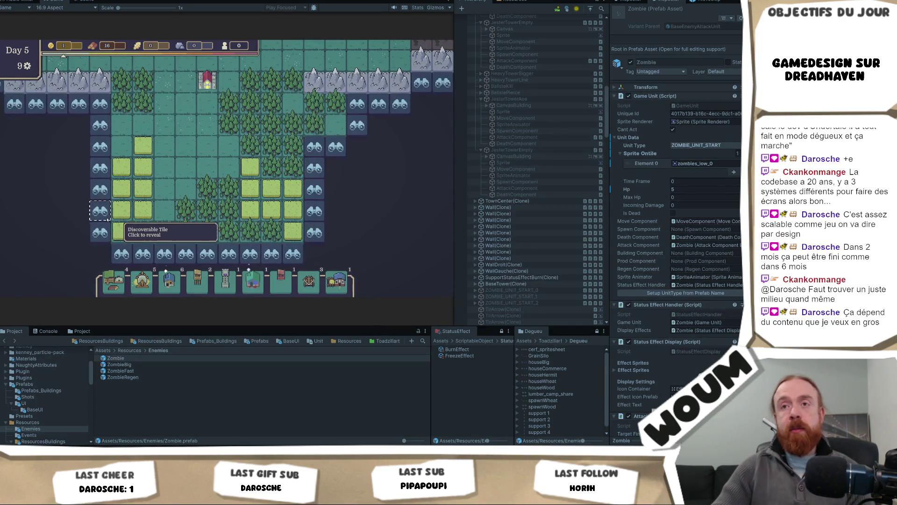
key(alt+Tab)
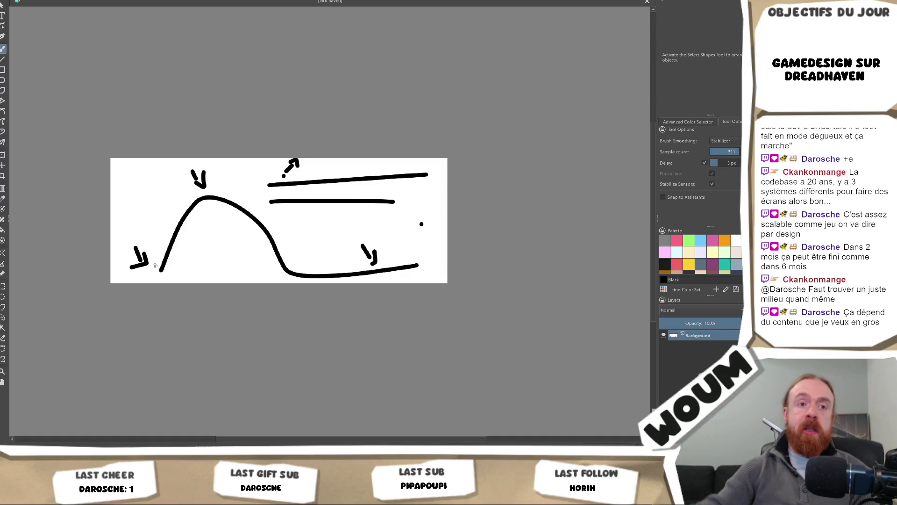
Step: Zoom the Krita canvas in and out, then bring Unity back from the taskbar
scroll(155, 266, up, 1)
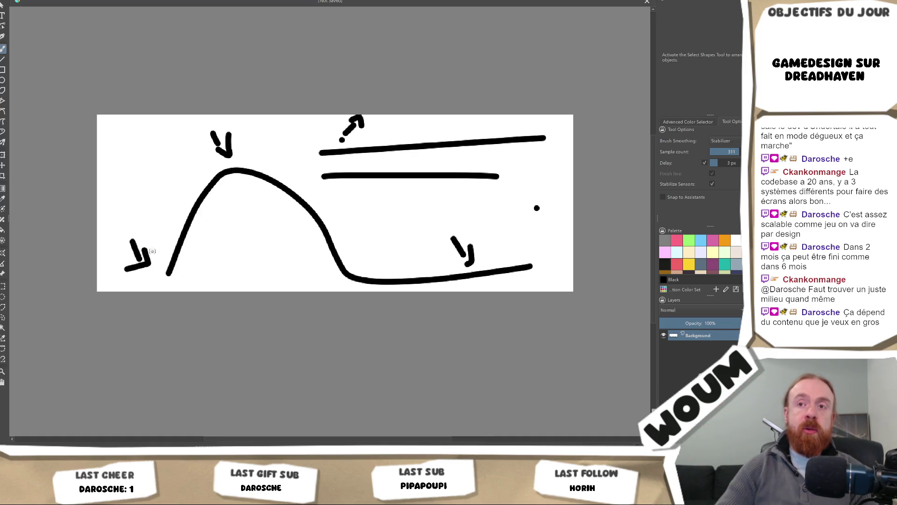
scroll(153, 251, down, 1)
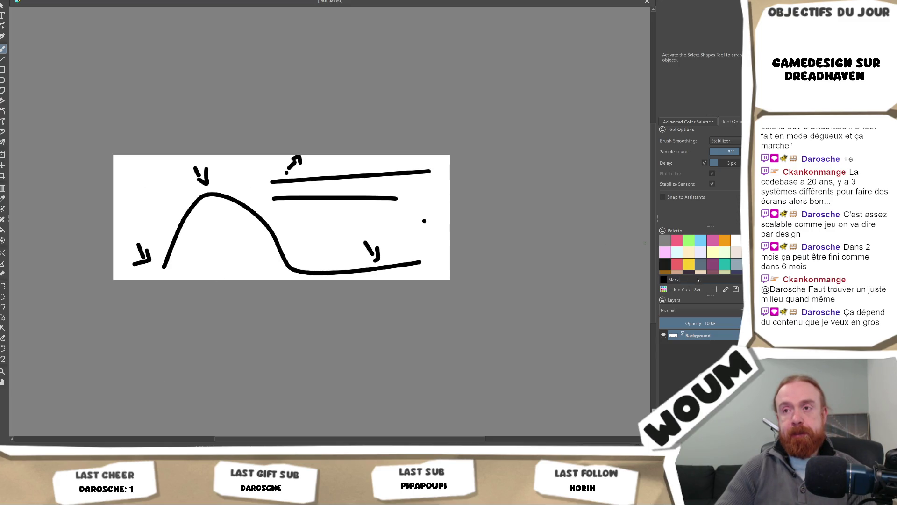
mouse_move(220, 496)
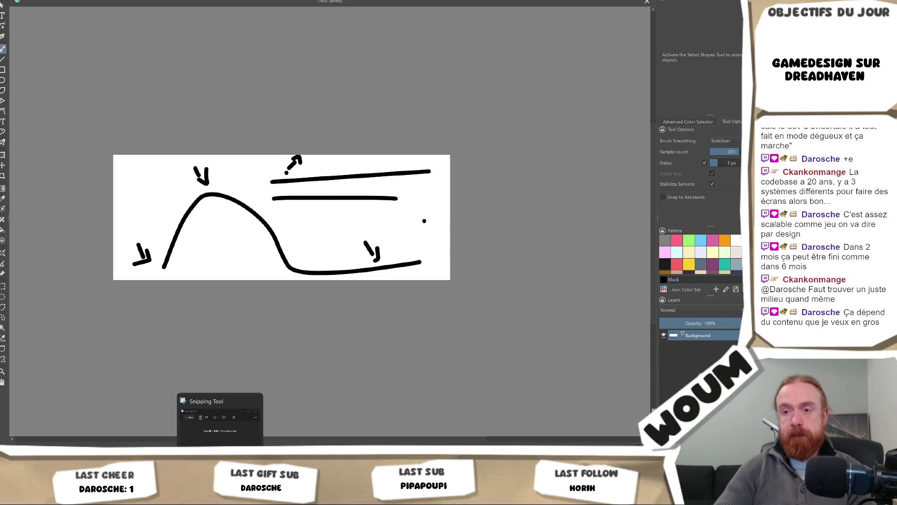
click(124, 496)
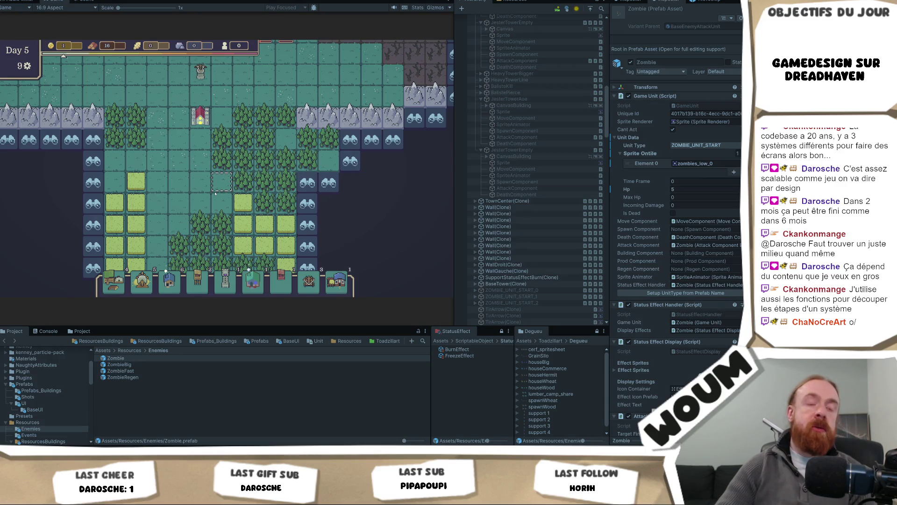
Step: Pan the Day 5 map and reveal two fog tiles on its right side
key(w)
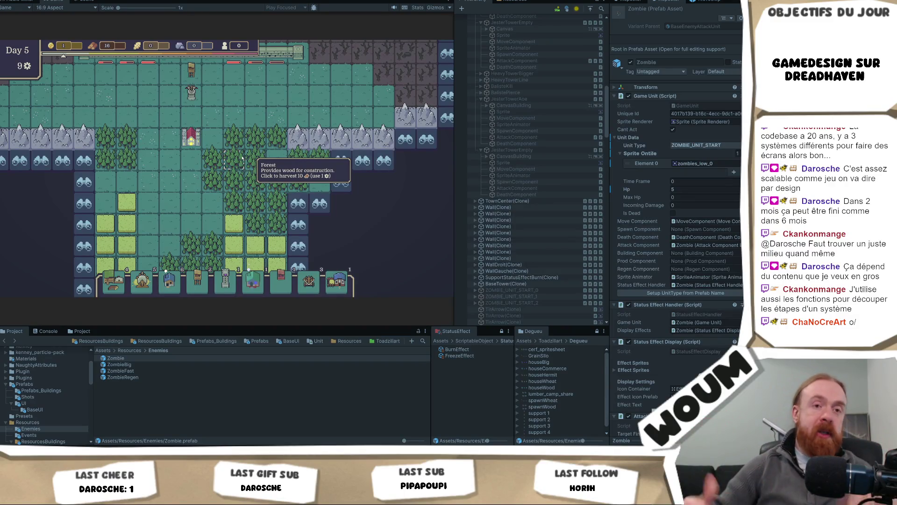
scroll(231, 122, down, 2)
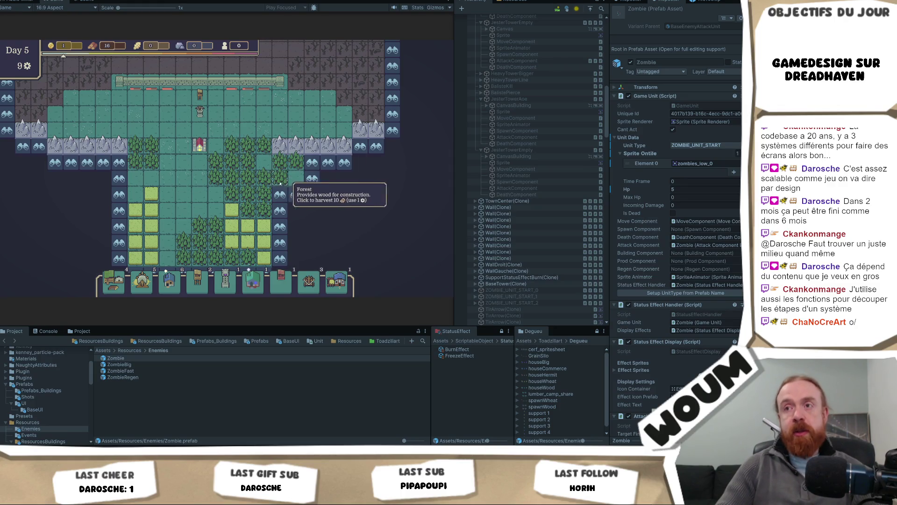
click(297, 195)
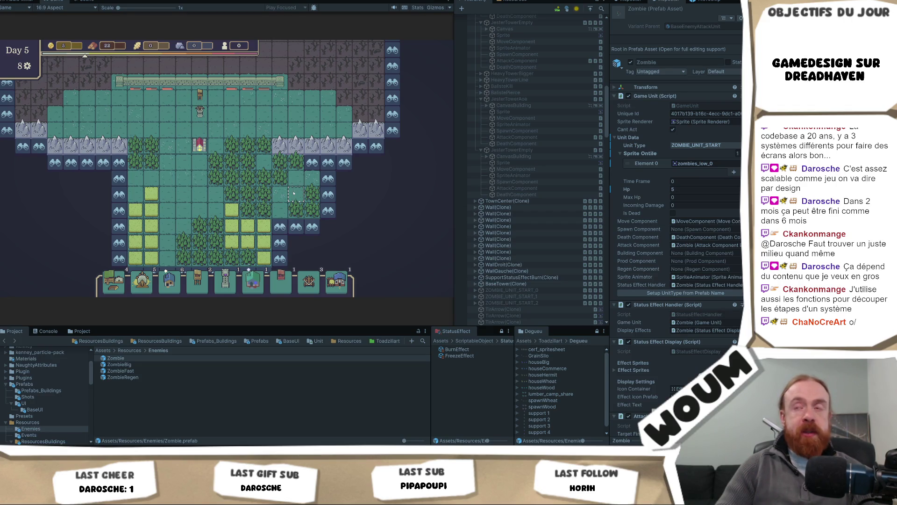
click(328, 179)
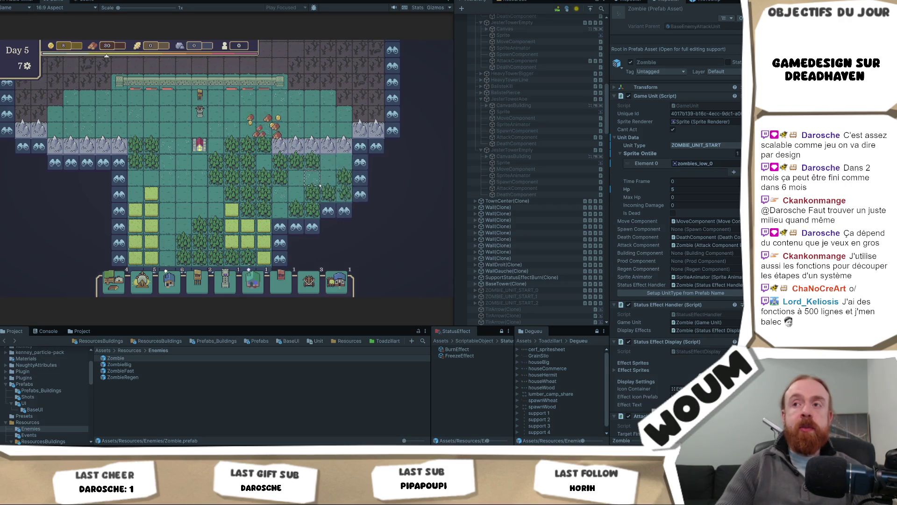
scroll(276, 188, up, 2)
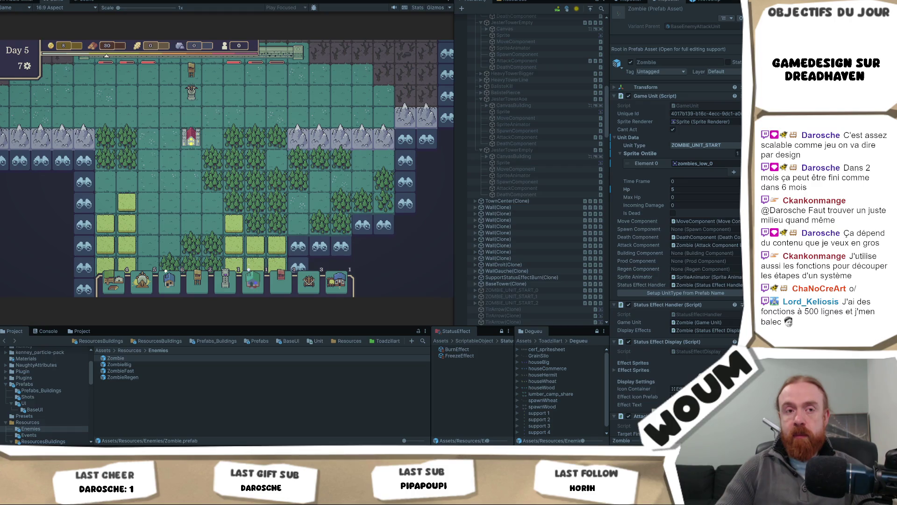
Step: Pan the camera left with A, then switch to Visual Studio
mouse_move(149, 456)
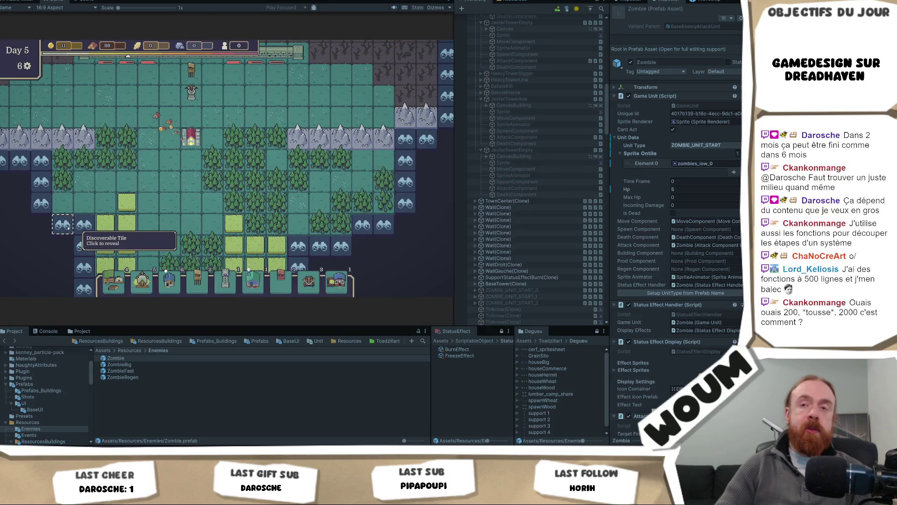
key(a)
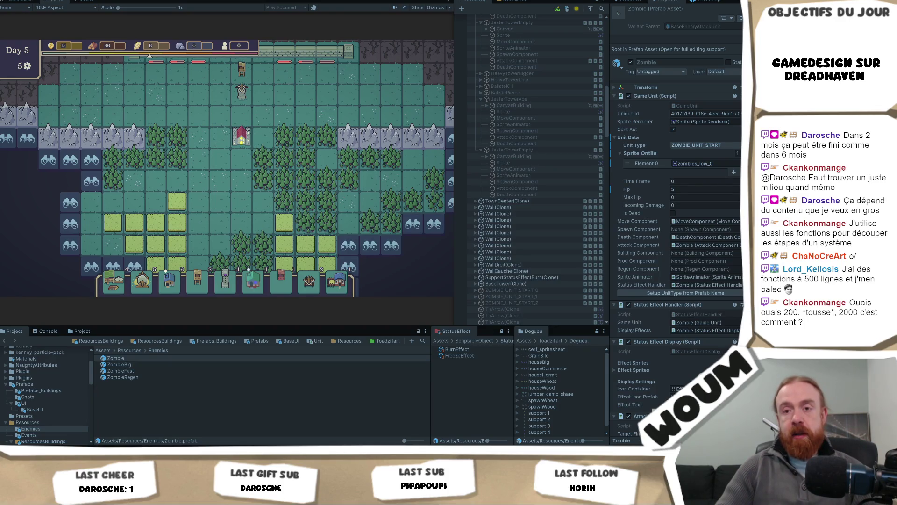
key(alt+Tab)
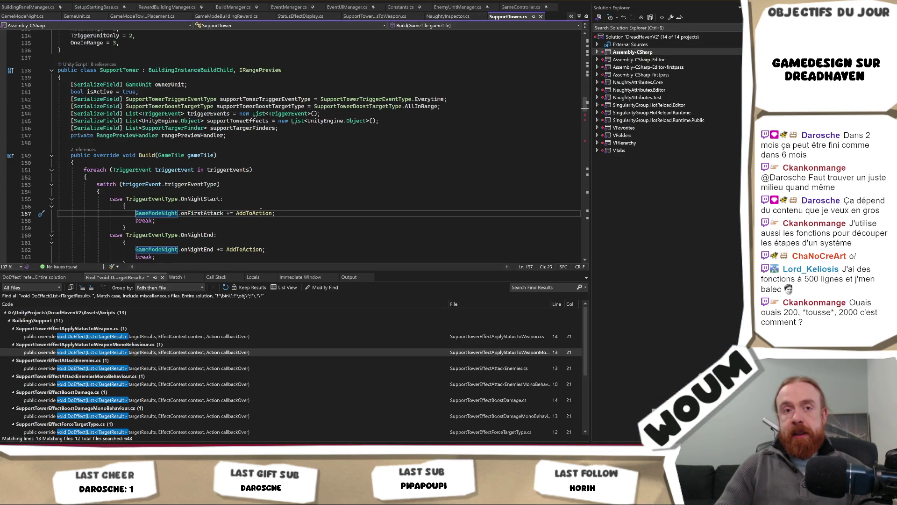
Step: Glance at the running game, then return to line 152 of SupportTower.cs's Build method
mouse_move(132, 498)
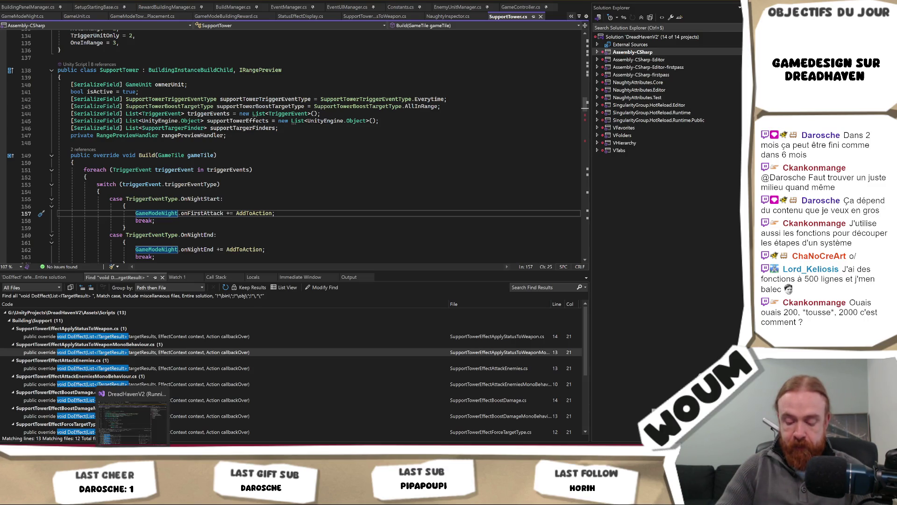
click(132, 498)
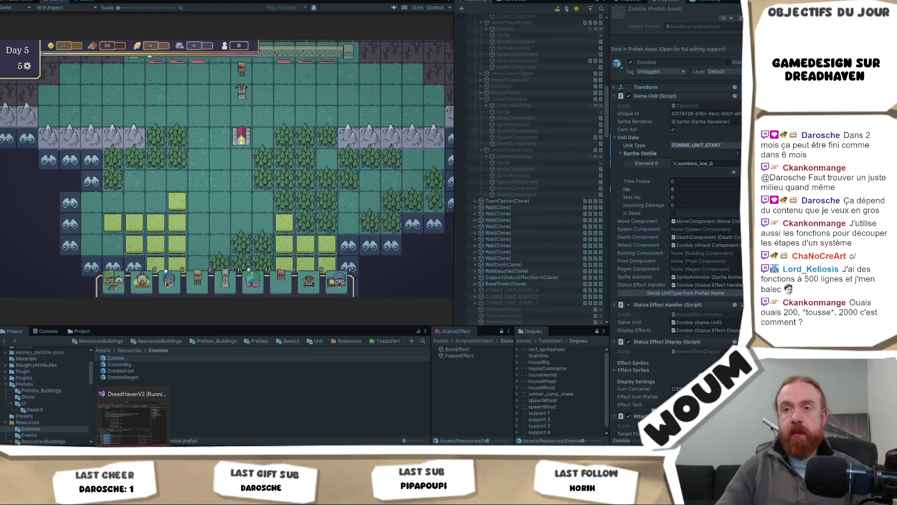
key(alt+Tab)
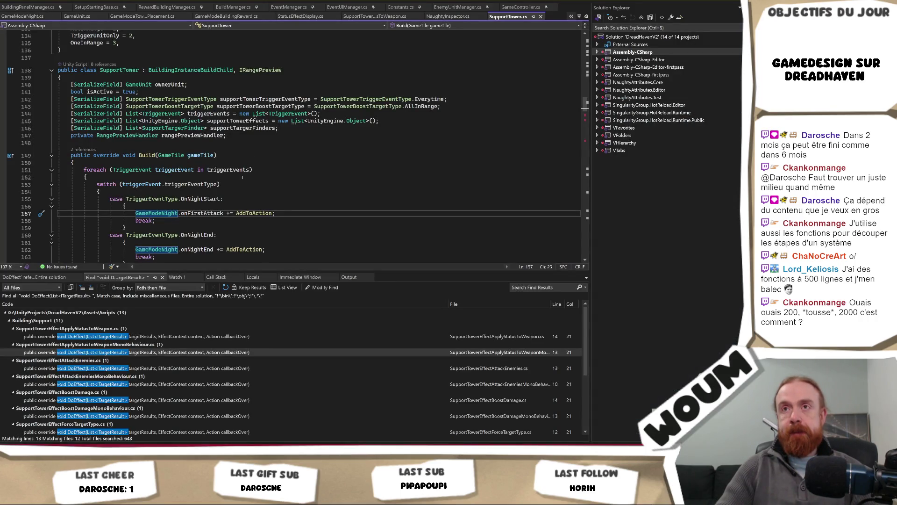
click(243, 177)
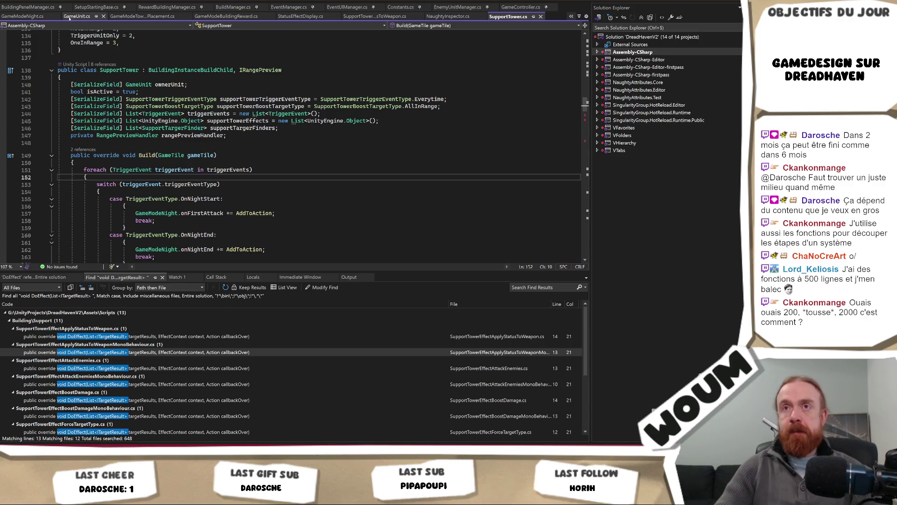
Step: Open GameUnit.cs and quick-search it for 'IsEn'
click(70, 17)
scroll(166, 102, down, 4)
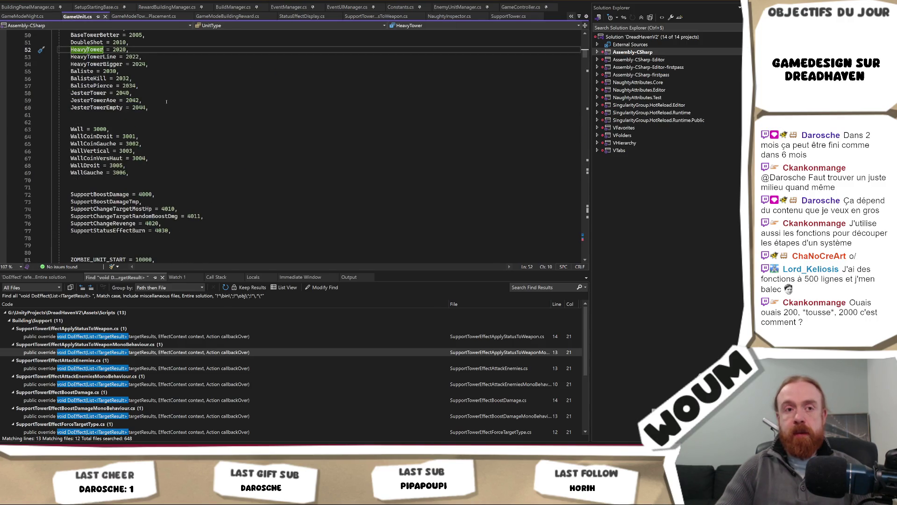
key(ctrl+f)
text(IsEn)
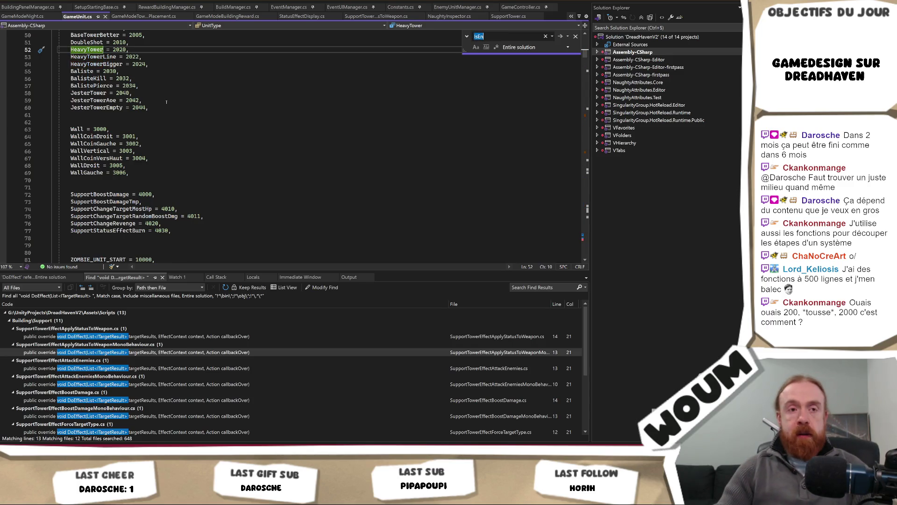
click(173, 108)
Step: Find all uses of 'IsEnemy' across the entire solution
key(ctrl+shift+f)
text(IsEn)
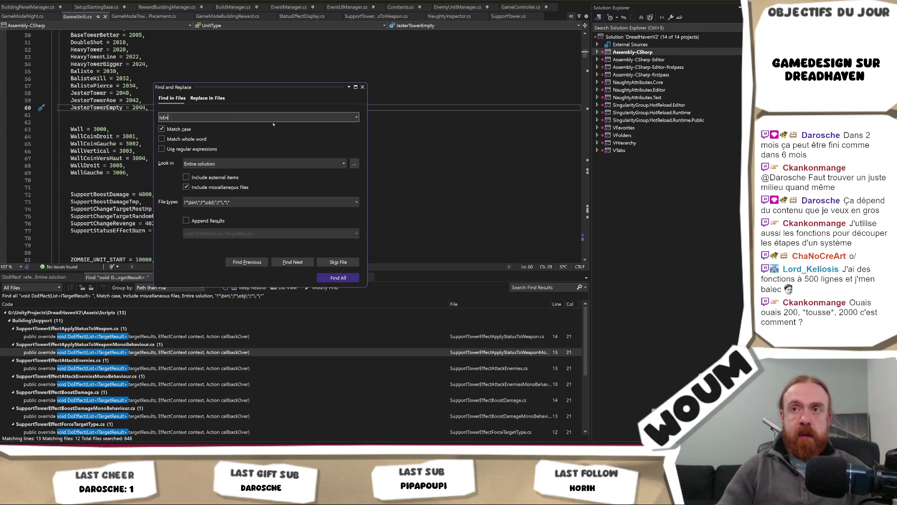
text(emy)
key(Return)
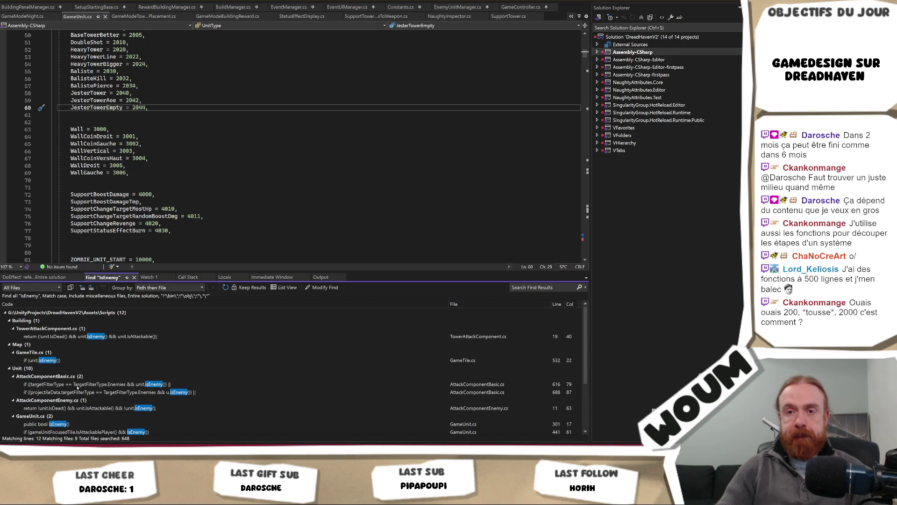
Step: Open the IsEnemy use at AttackComponentBasic.cs line 616 and scroll through the code
double_click(77, 385)
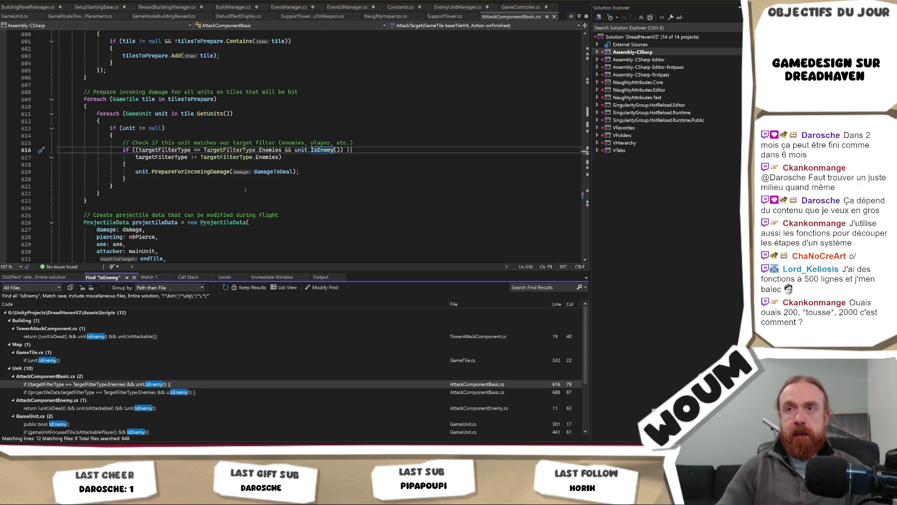
scroll(245, 189, down, 6)
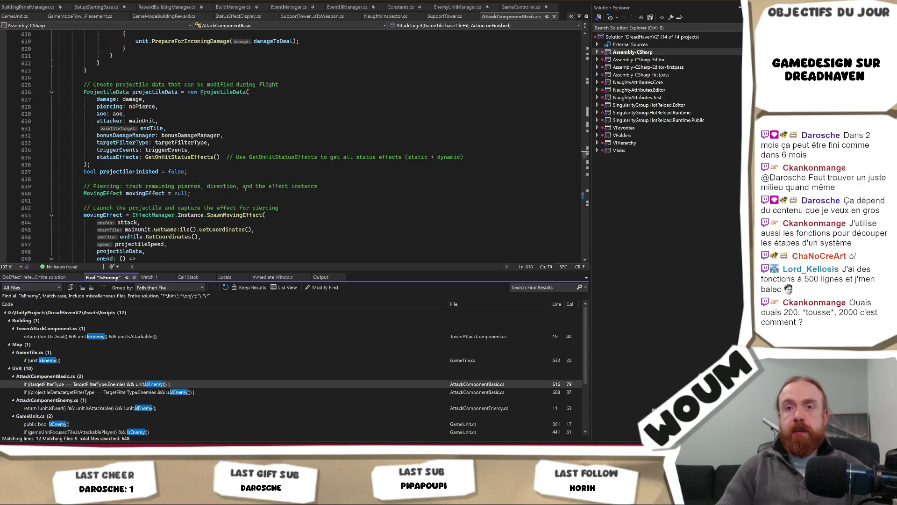
scroll(246, 189, down, 1)
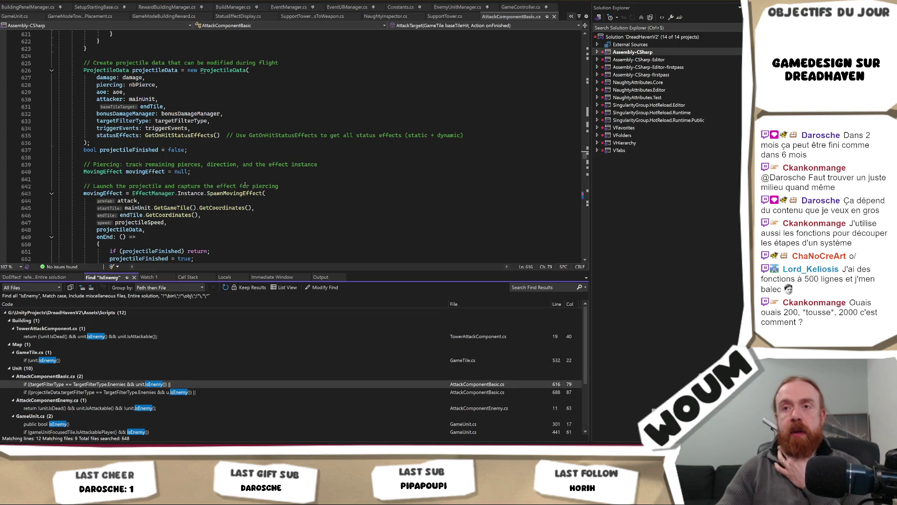
scroll(245, 186, down, 2)
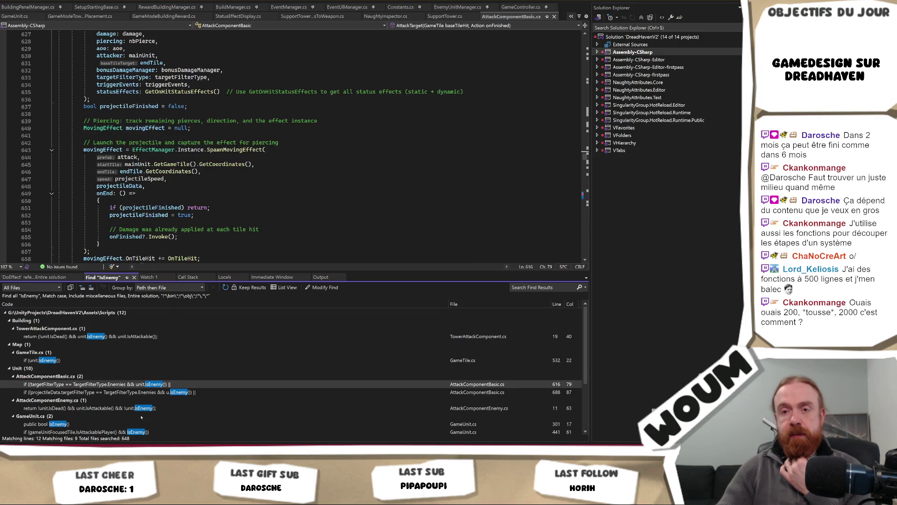
scroll(138, 412, down, 1)
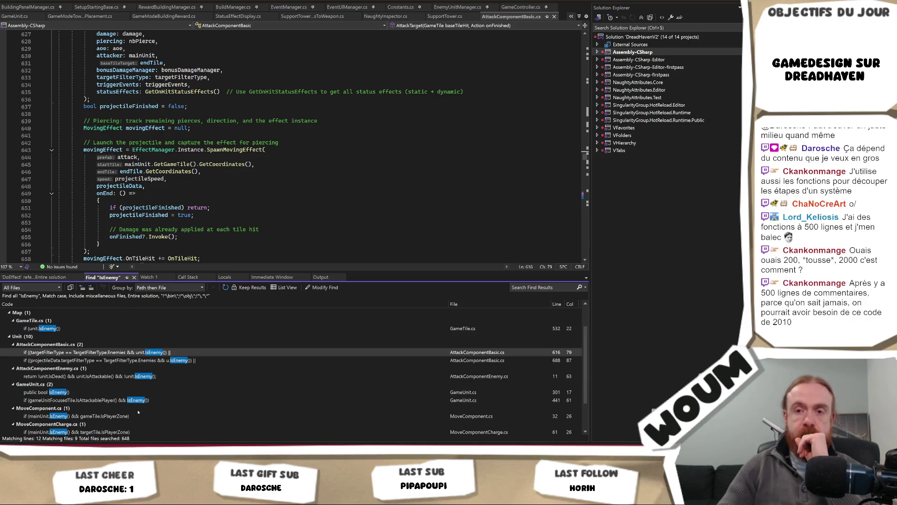
Step: Check AttackComponentEnemy.cs's IsEnemy use and the IsAttackable definition, then switch to Unity
double_click(131, 375)
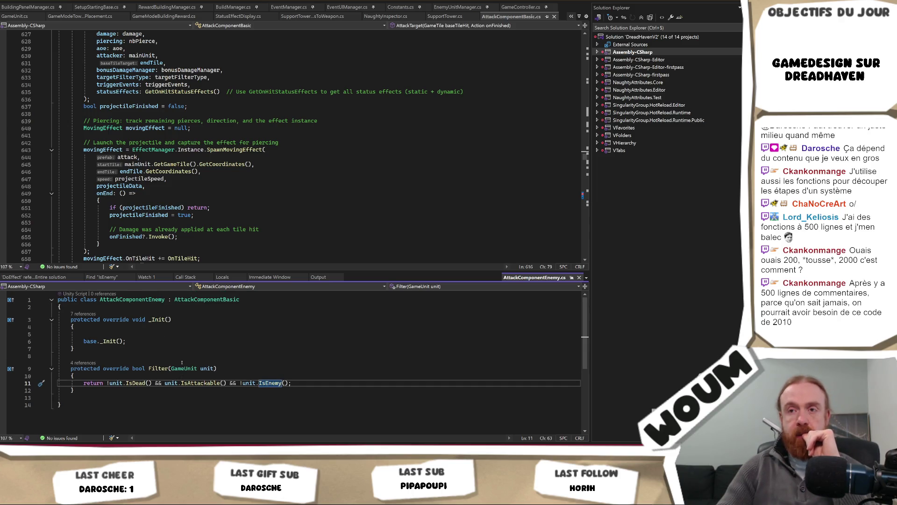
ctrl+click(204, 384)
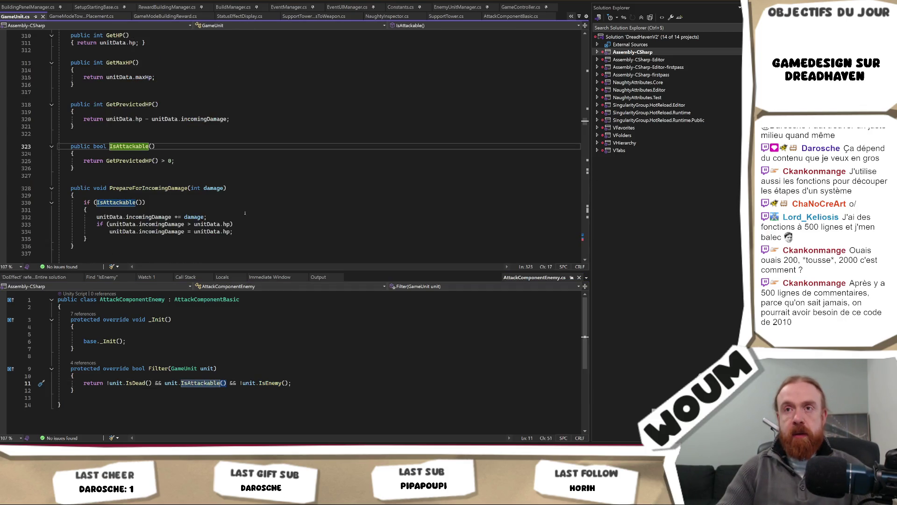
scroll(248, 206, up, 3)
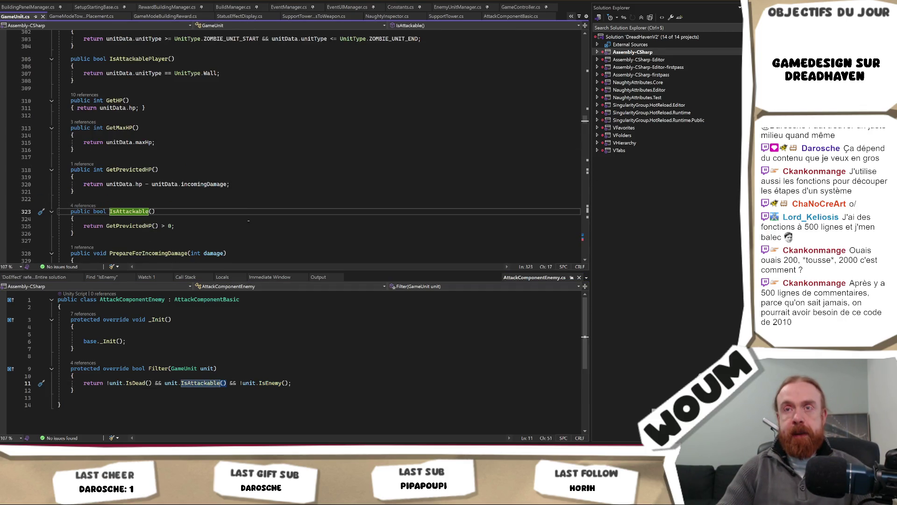
key(alt+Tab)
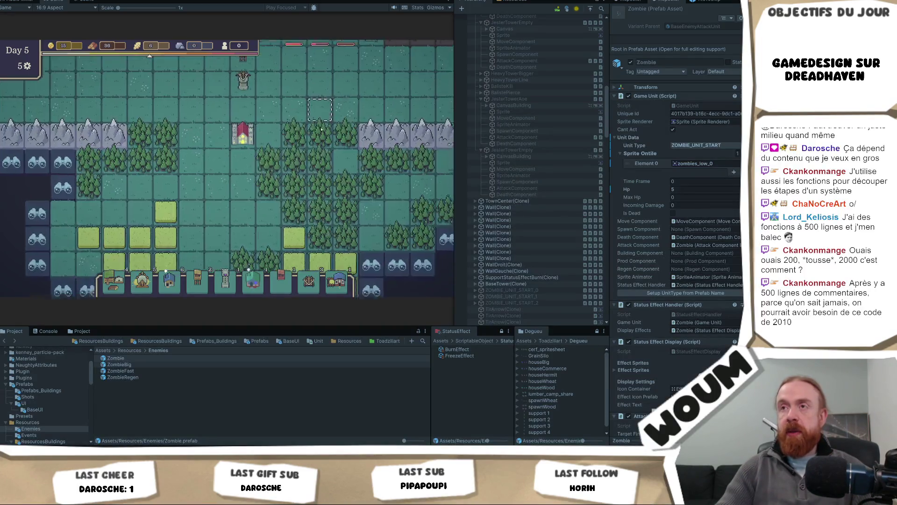
Step: Step through the Wall(Clone) pieces in the Hierarchy, ending on WallGauche(Clone) at 200 Hp
scroll(524, 218, down, 3)
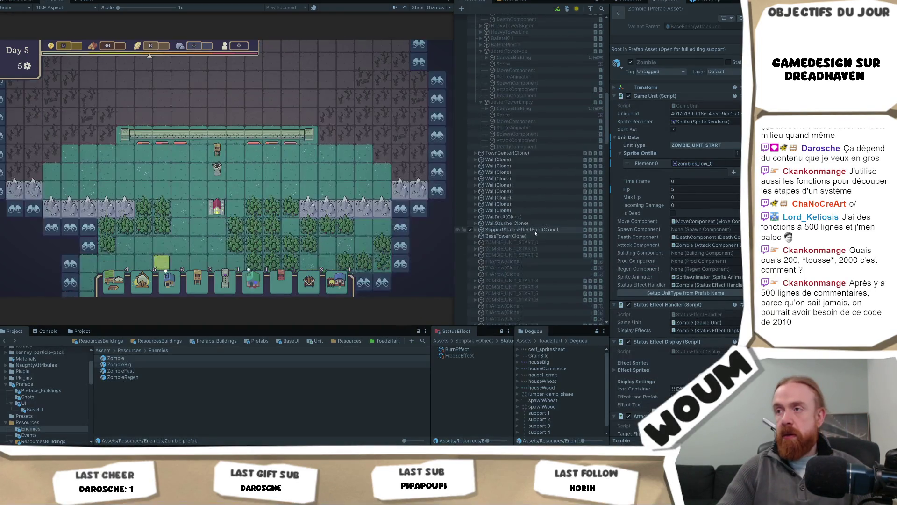
click(521, 210)
key(Up)
key(Up)
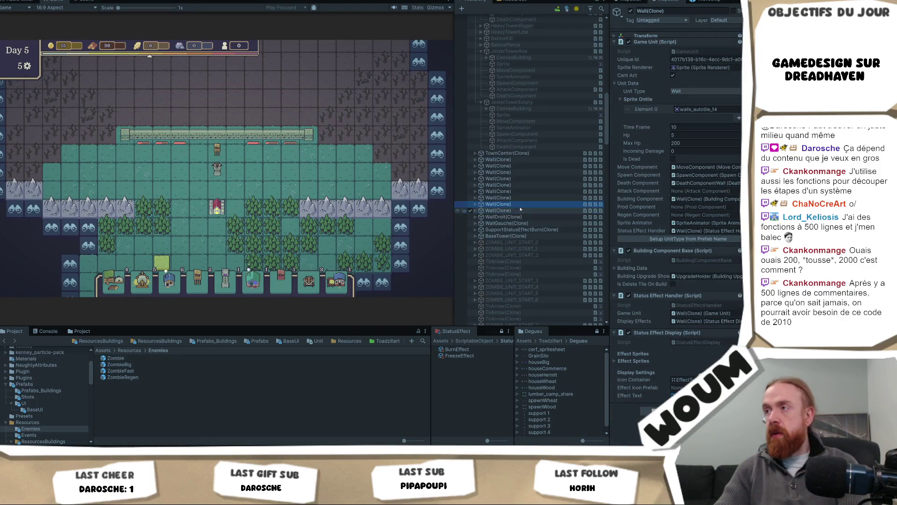
key(Up)
key(Up)
key(Up)
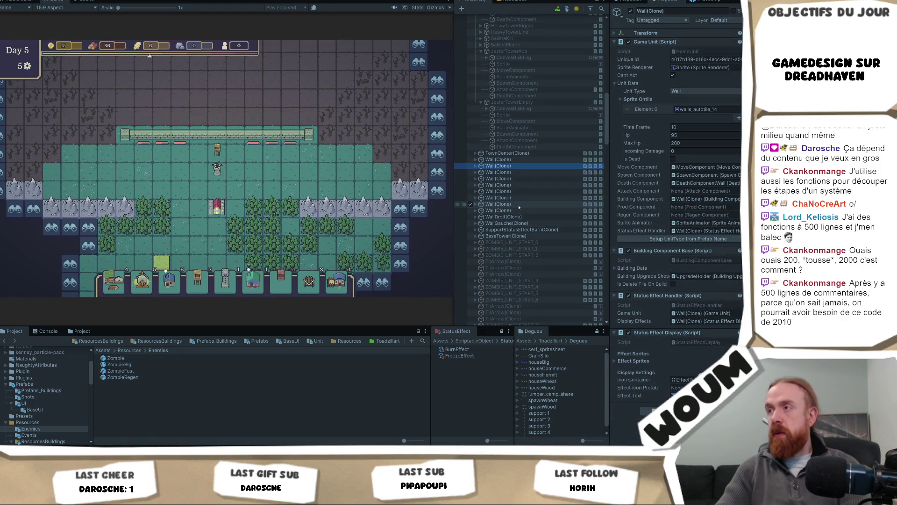
click(520, 210)
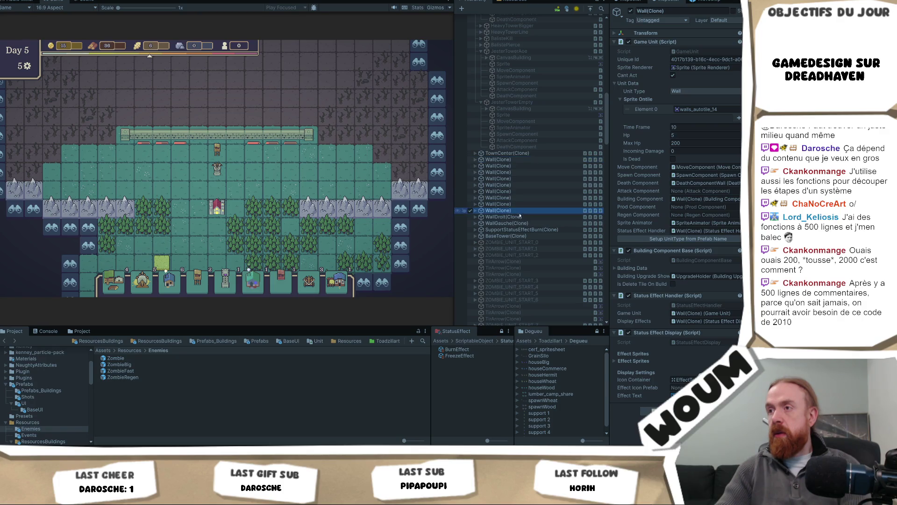
click(524, 217)
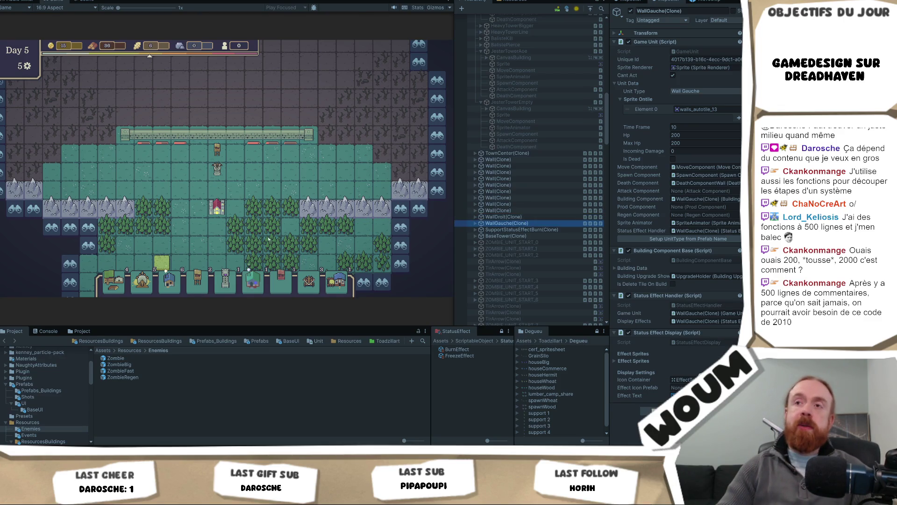
Step: Return to GameUnit.cs in Visual Studio and start a quick search in the file
key(alt+Tab)
scroll(246, 206, up, 3)
key(ctrl+f)
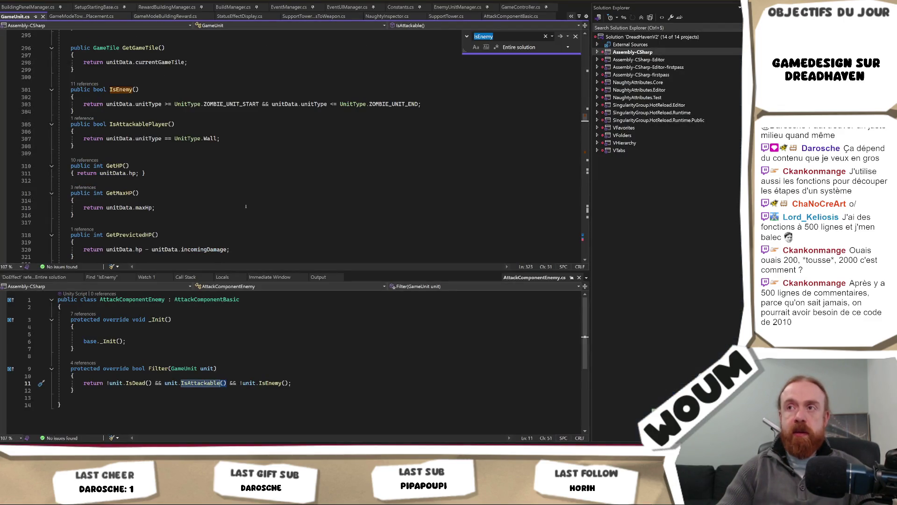
Step: Find the UnitType.Wall comparison on line 383 of GameUnit.cs, then switch to the running Unity game
text(.Wall)
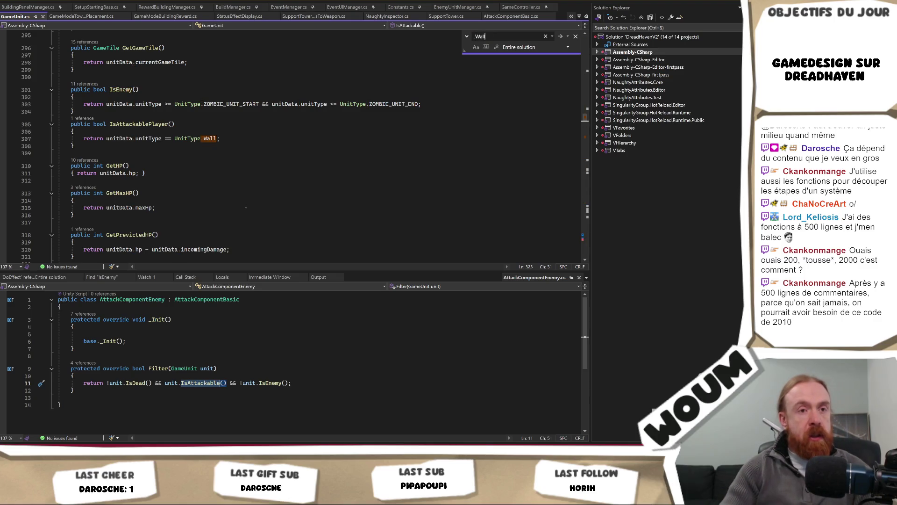
key(Return)
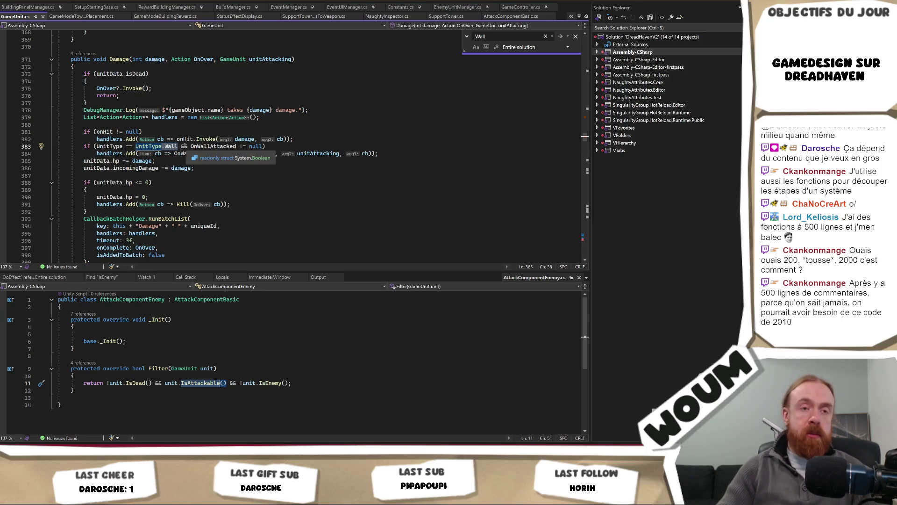
click(179, 146)
key(Right)
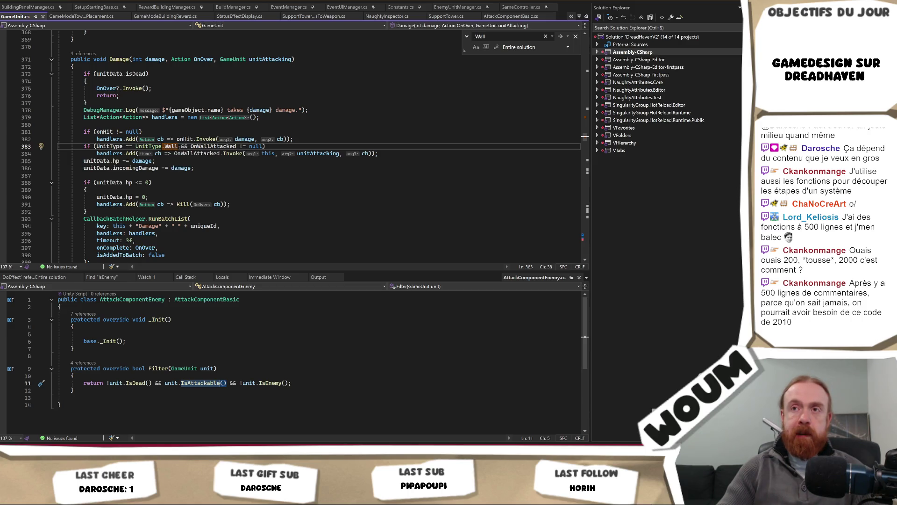
key(ctrl+shift+Left)
key(ctrl+shift+Left)
key(ctrl+shift+Left)
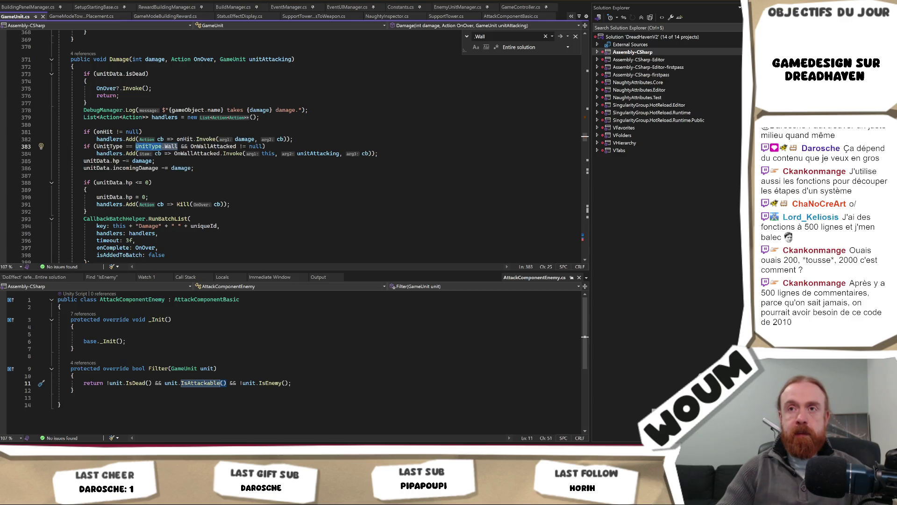
double_click(103, 148)
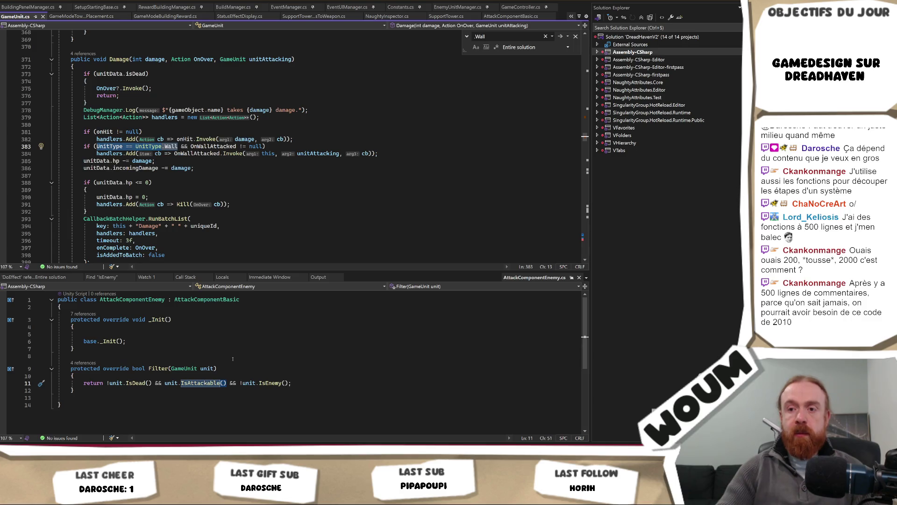
key(alt+Tab)
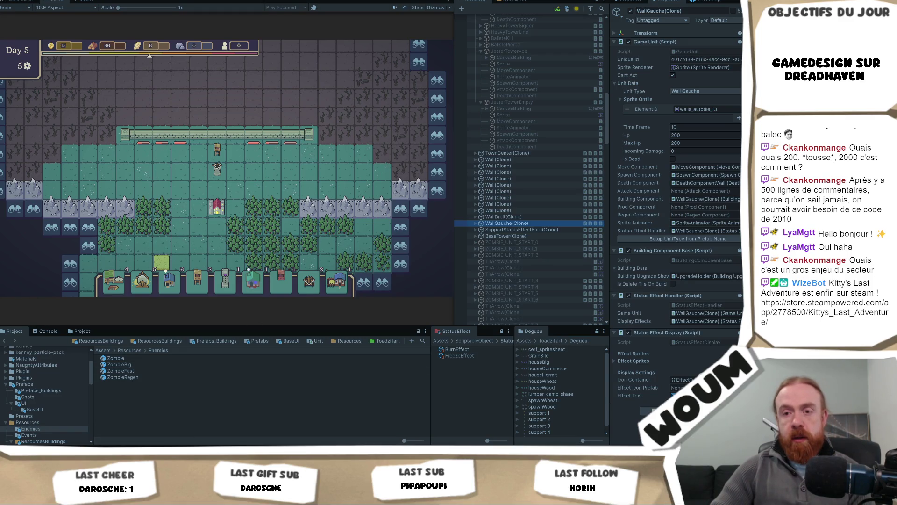
Step: Back in Visual Studio, search the whole solution for '.Wall' instead of IsEnemy
key(alt+Tab)
click(229, 211)
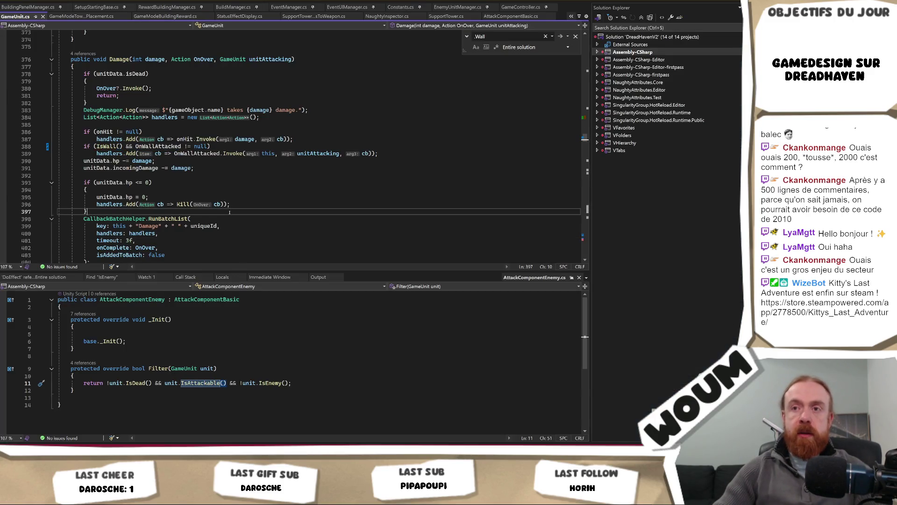
key(ctrl+shift+f)
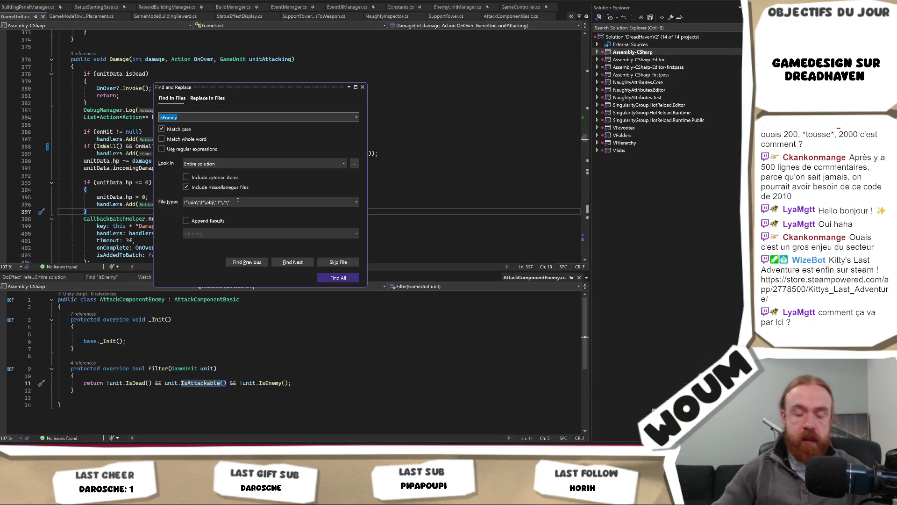
key(BackSpace)
text(.Wall)
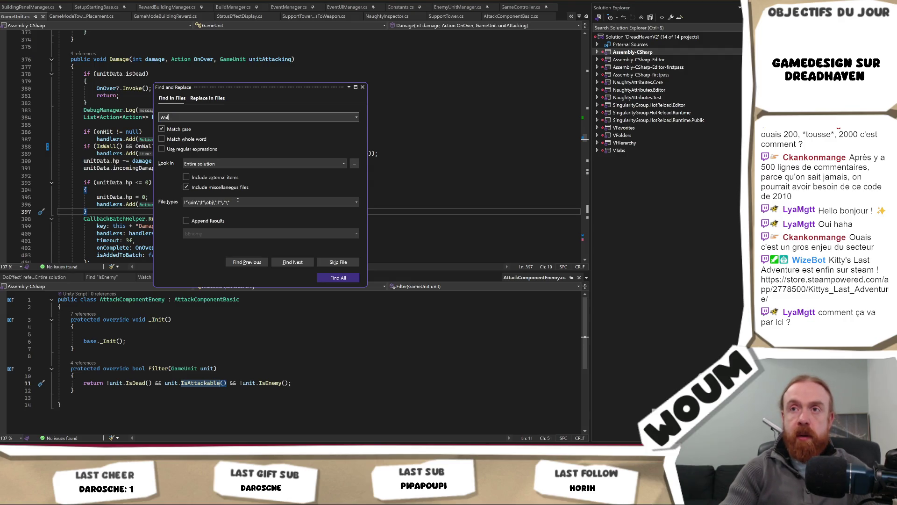
key(Return)
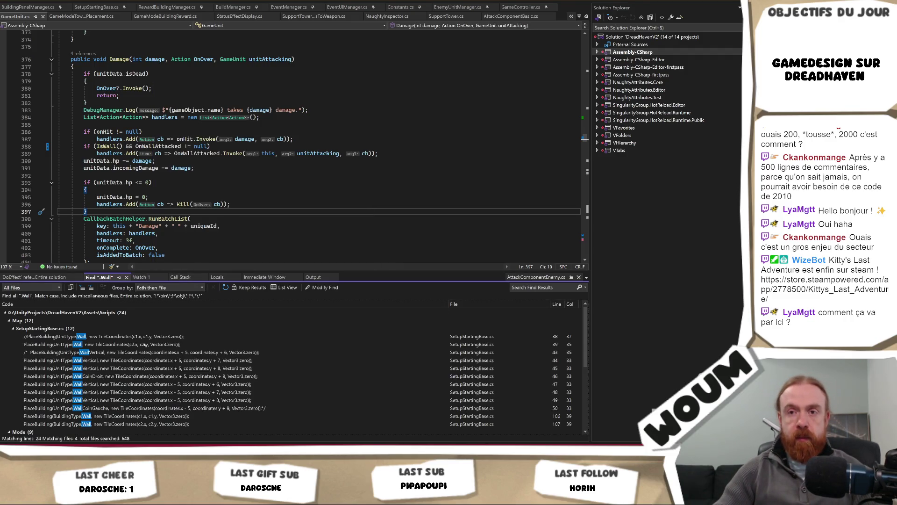
Step: Open the .Wall result on GameUnit.cs line 307 in IsAttackablePlayer
scroll(140, 359, down, 3)
scroll(148, 390, down, 3)
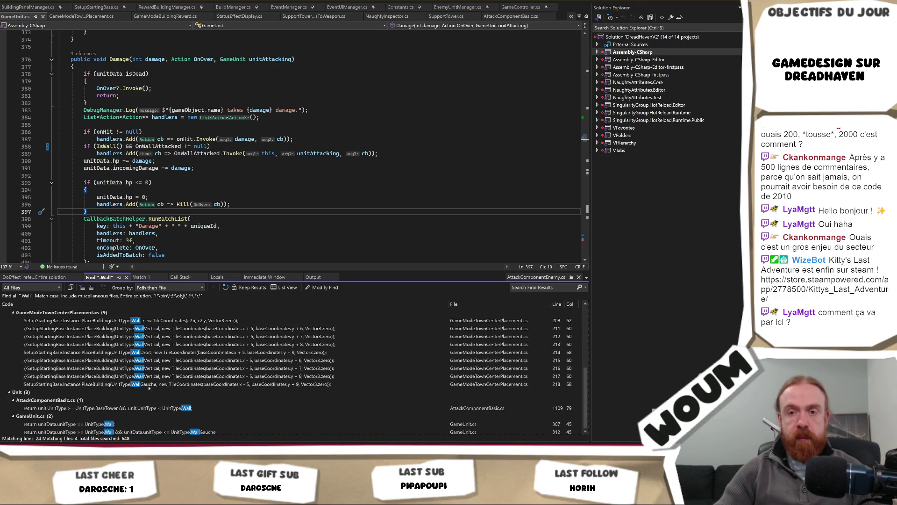
double_click(134, 425)
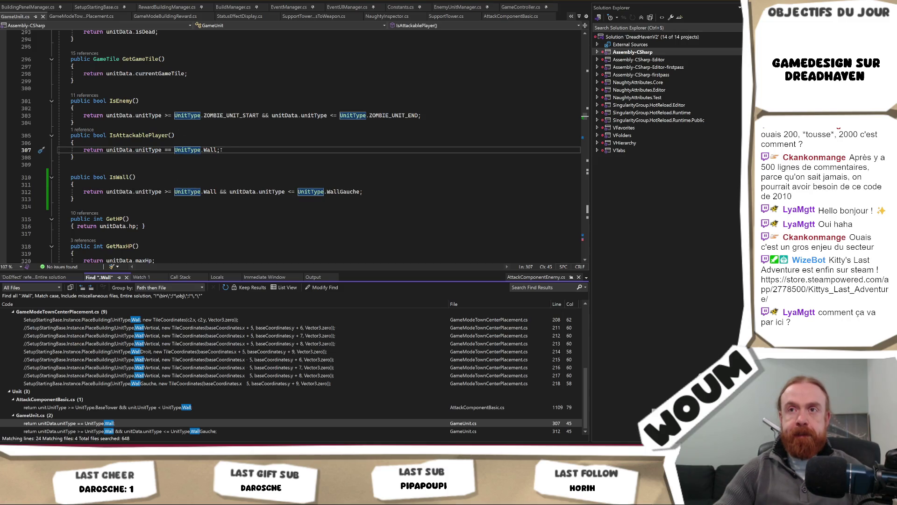
Step: Replace line 307's unit type == Wall comparison with IsWall(), then jump to WallGauche in the UnitType enum
drag(218, 150, 107, 151)
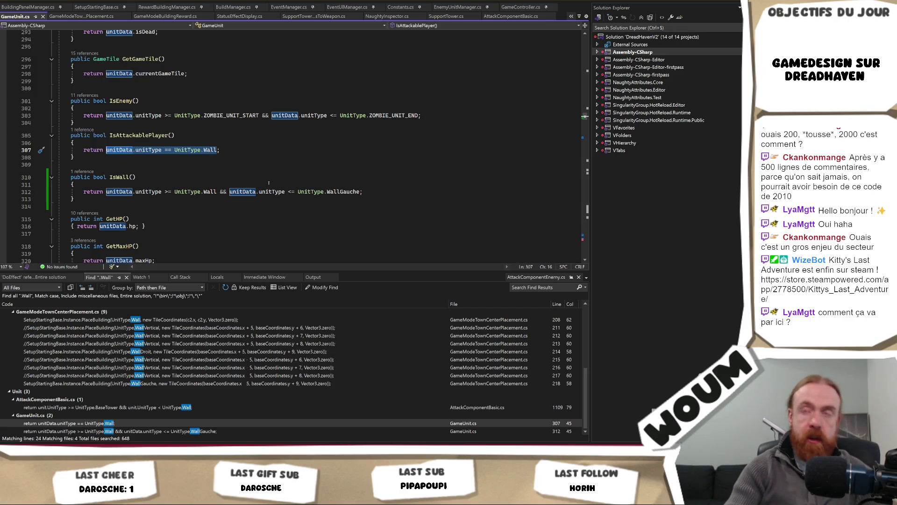
text(IsWall();)
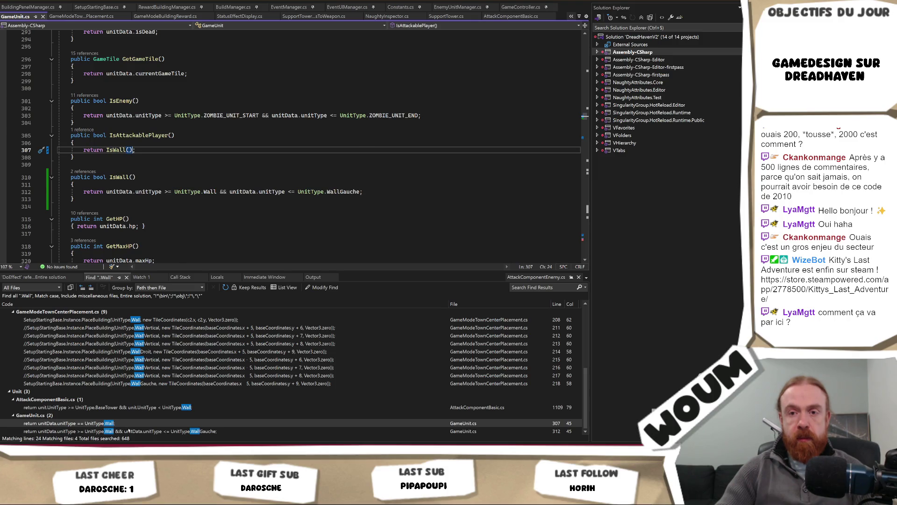
double_click(130, 431)
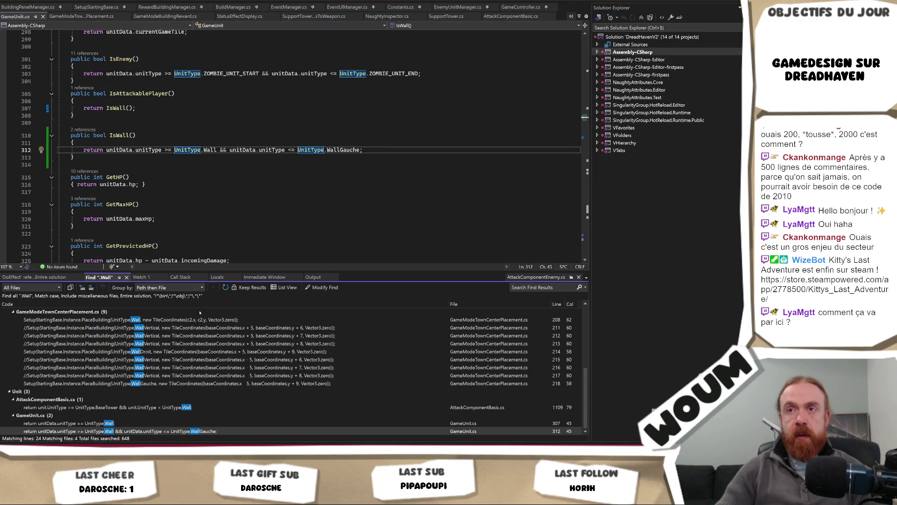
drag(261, 113, 262, 109)
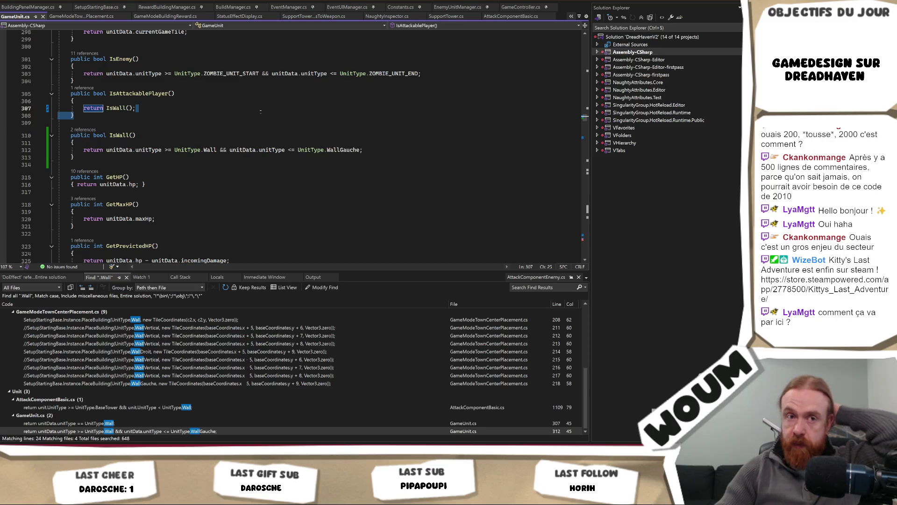
ctrl+click(346, 150)
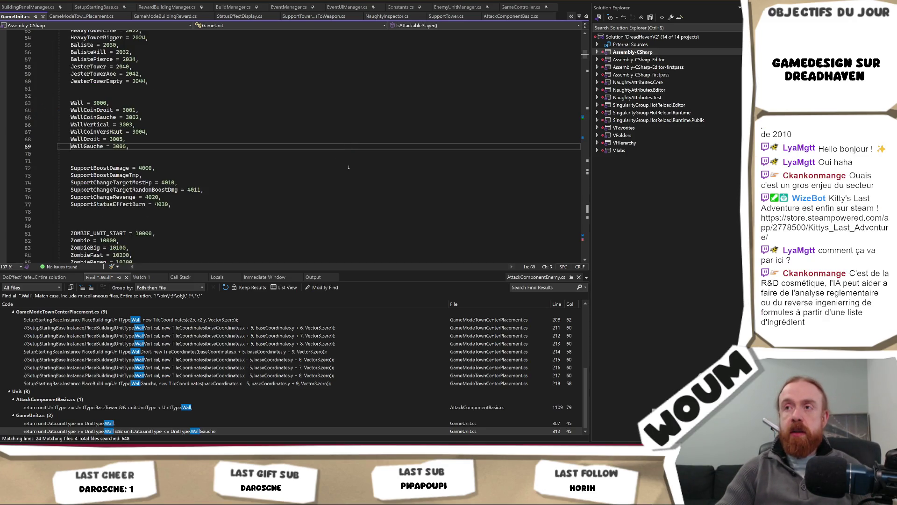
Step: Add WALL_LAST = 3100 after WallGauche = 3006 in the UnitType enum and save GameUnit.cs
click(156, 146)
text(*)
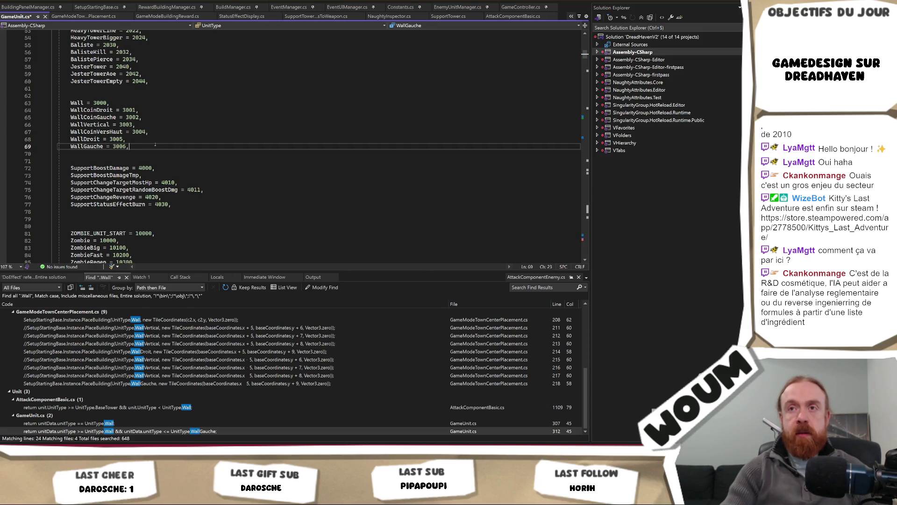
key(Return)
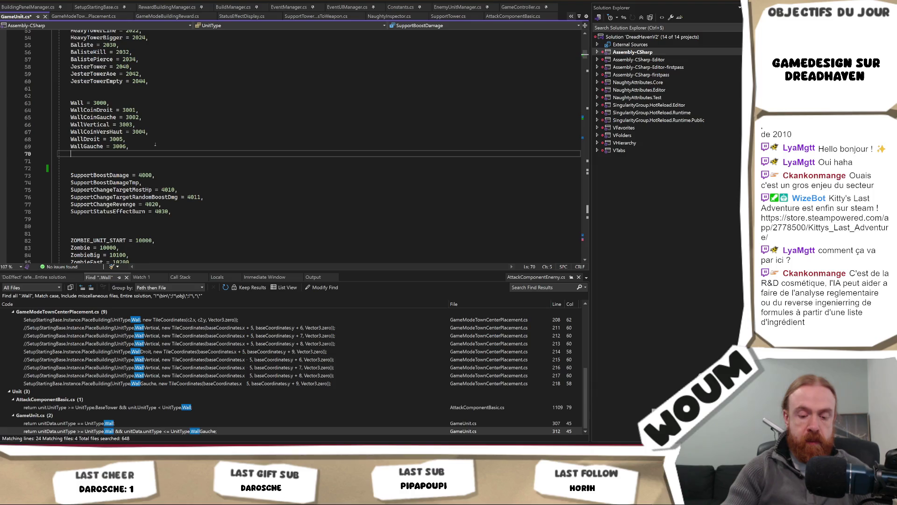
text(WALL)
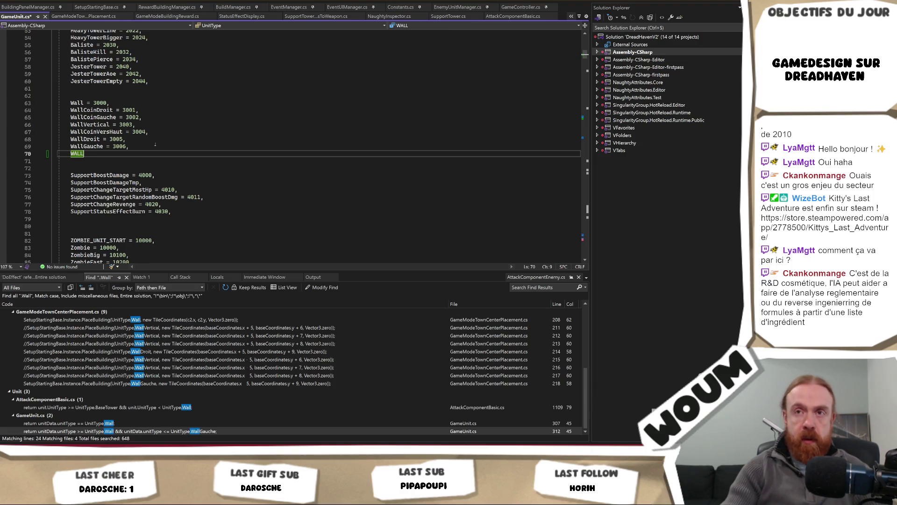
text(_LAST)
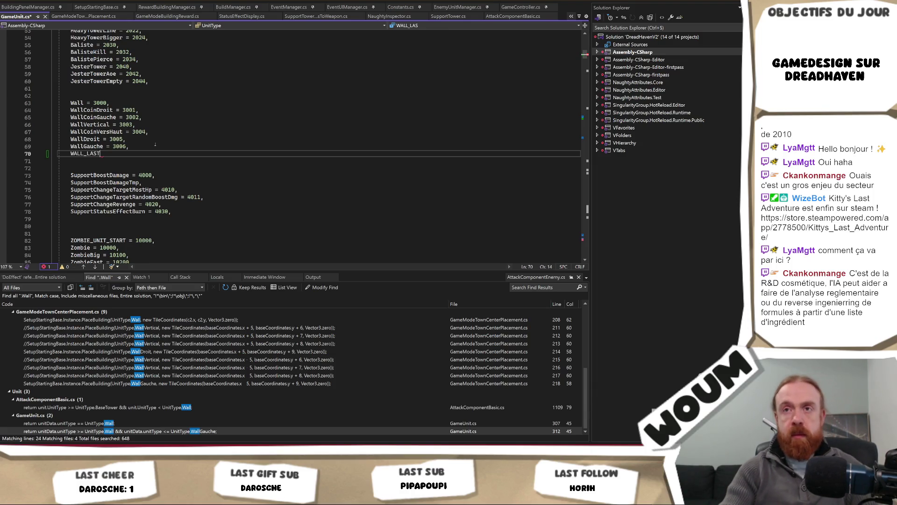
text( = 30)
key(BackSpace)
text(100,)
key(ctrl+s)
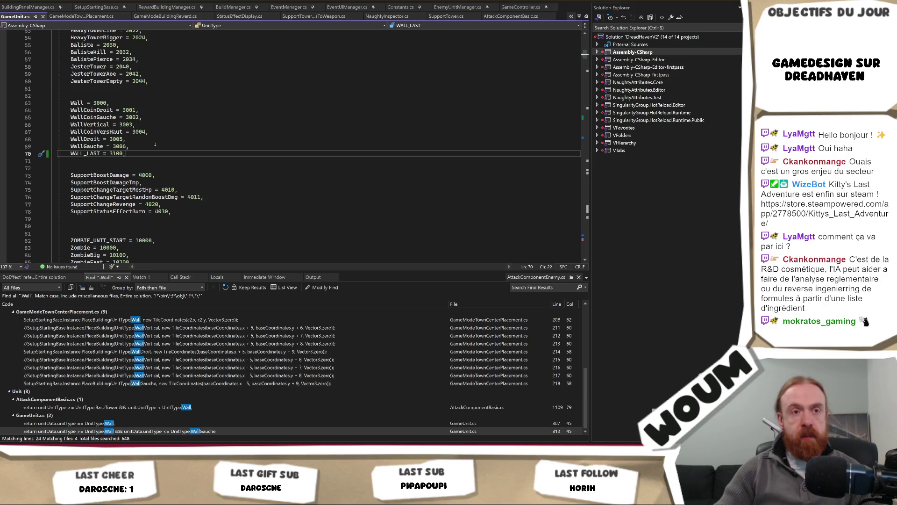
Step: Dismiss the find dialog and switch back toward AttackComponentEnemy.cs among the open files
click(162, 160)
key(ctrl+shift+f)
key(Return)
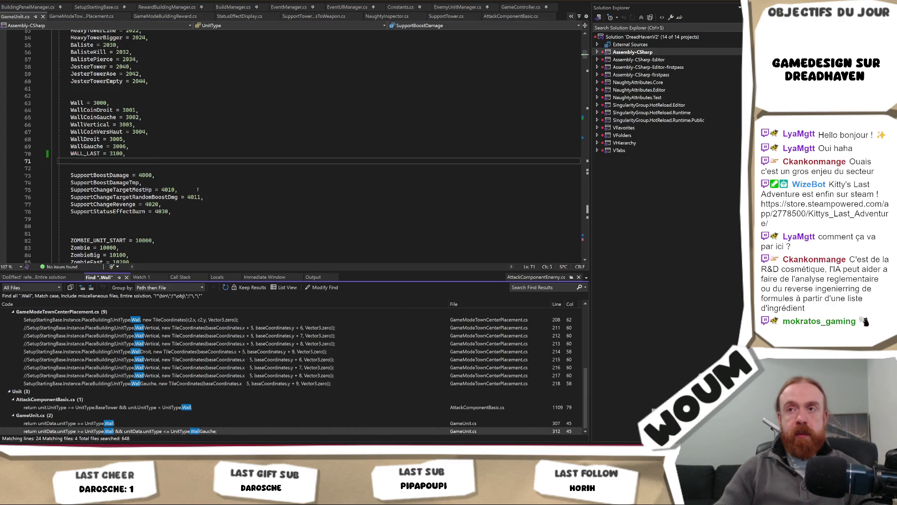
click(204, 171)
key(ctrl+Tab)
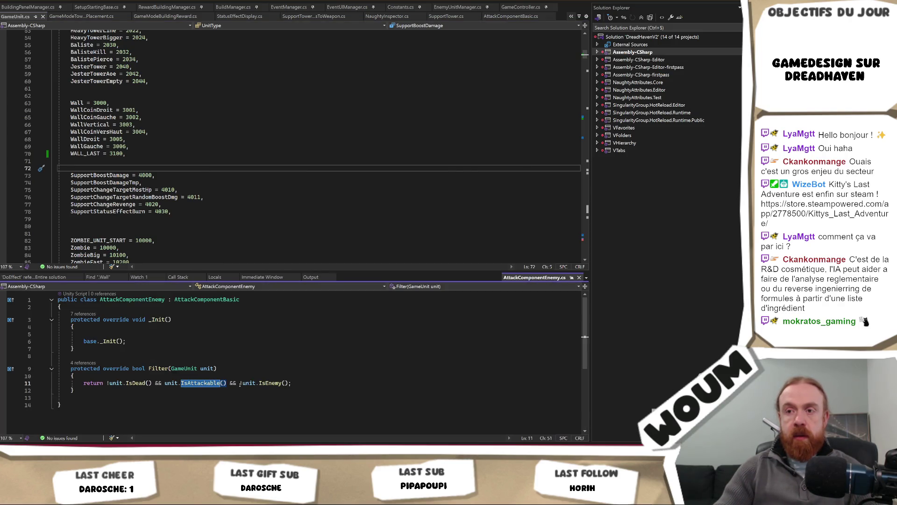
Step: Change IsWall()'s upper bound on line 313 from UnitType.WallGauche to UnitType.WALL_LAST
key(ctrl+Tab)
key(ctrl+Tab)
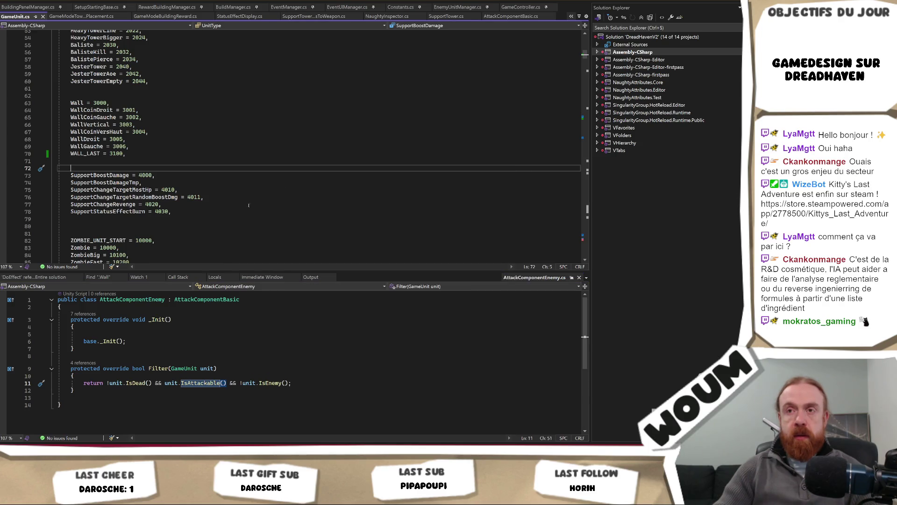
scroll(224, 204, down, 3)
scroll(185, 136, up, 2)
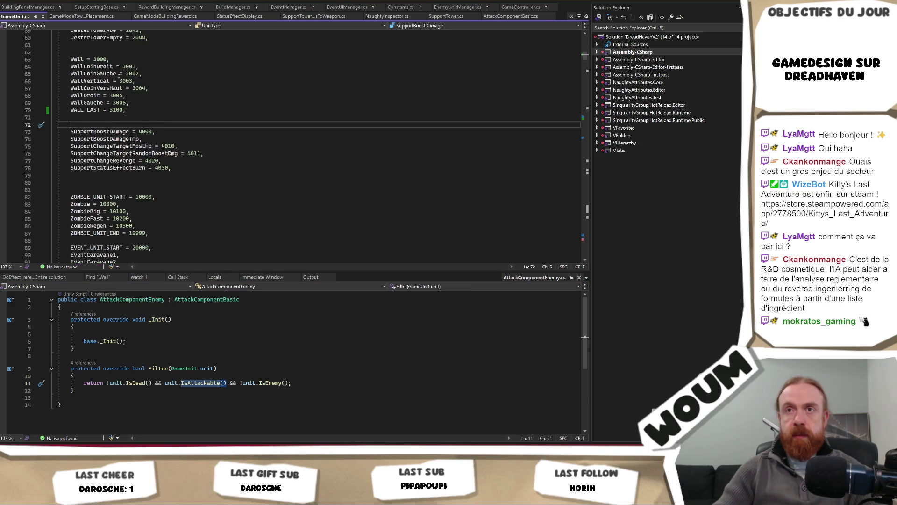
double_click(97, 125)
key(ctrl+f)
key(Return)
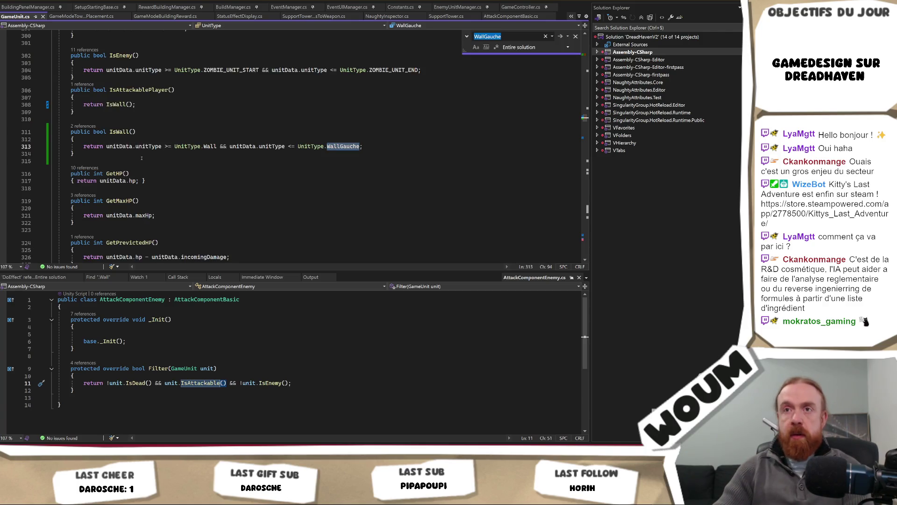
click(368, 144)
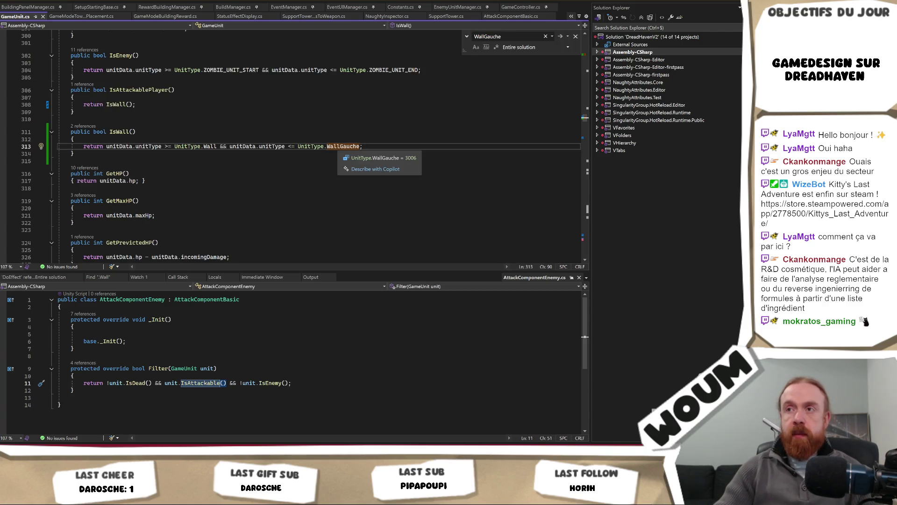
mouse_move(360, 146)
mouse_down()
mouse_move(311, 146)
mouse_move(327, 146)
mouse_up()
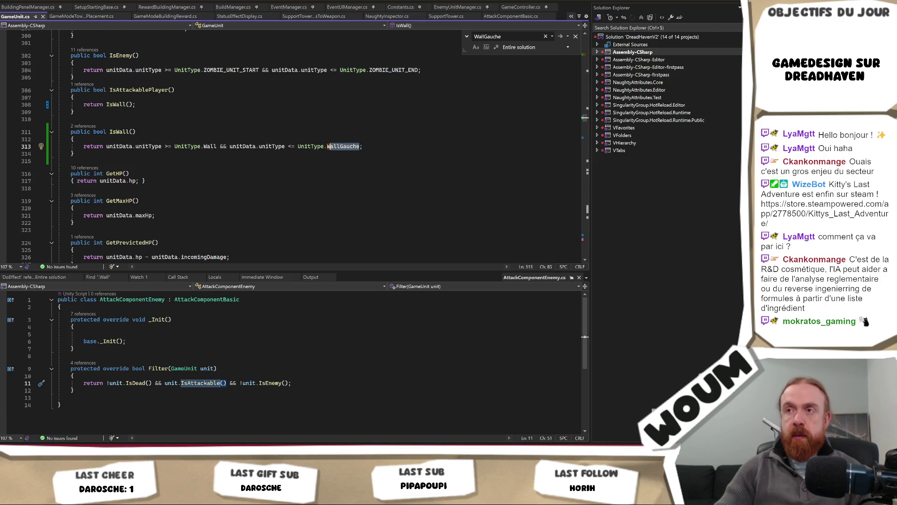
text(WALL_LAST)
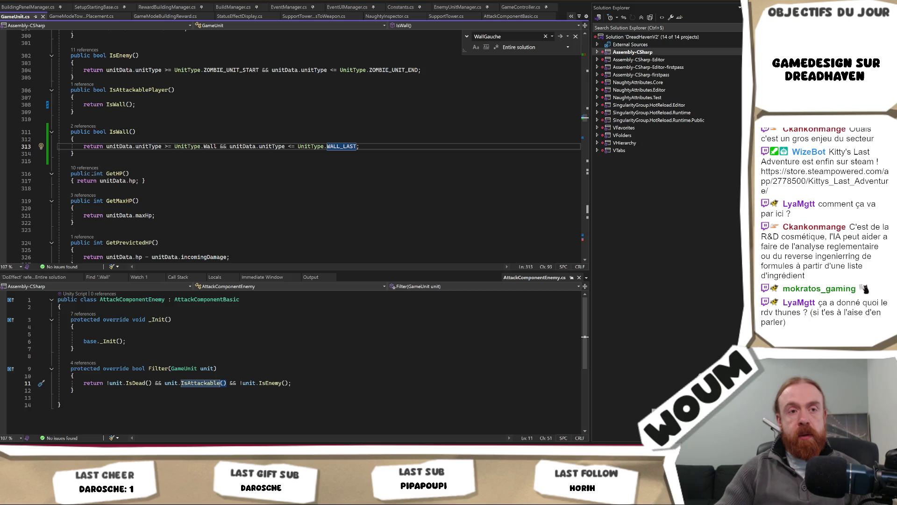
mouse_move(95, 173)
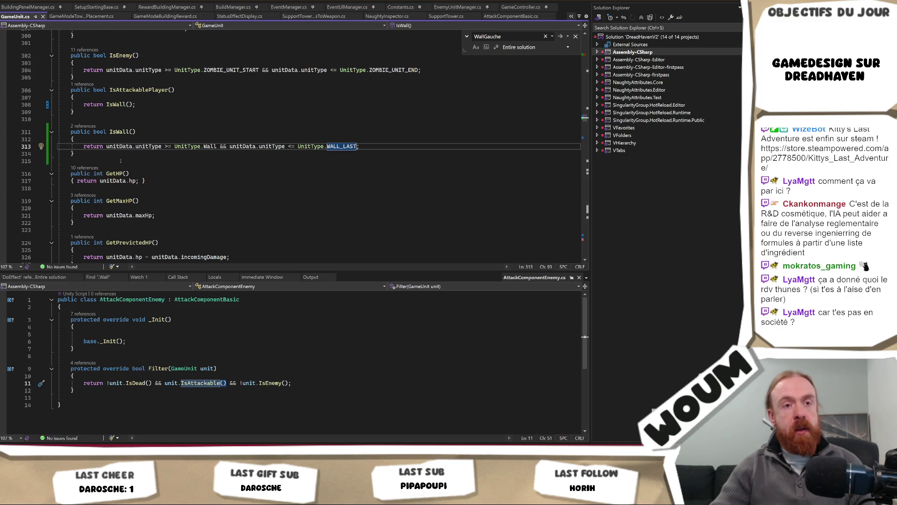
click(279, 160)
Step: Close the AttackComponentEnemy.cs tab to bring back the 24 '.Wall' find results
click(276, 152)
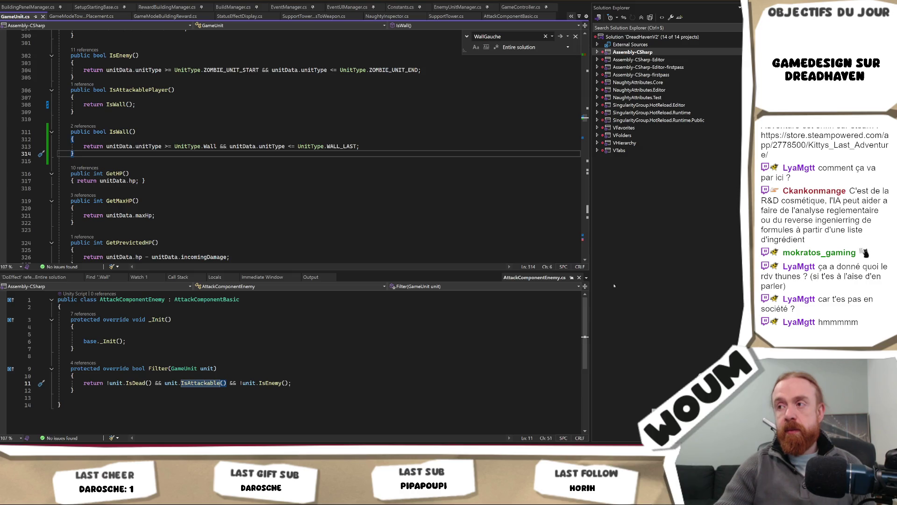
click(579, 277)
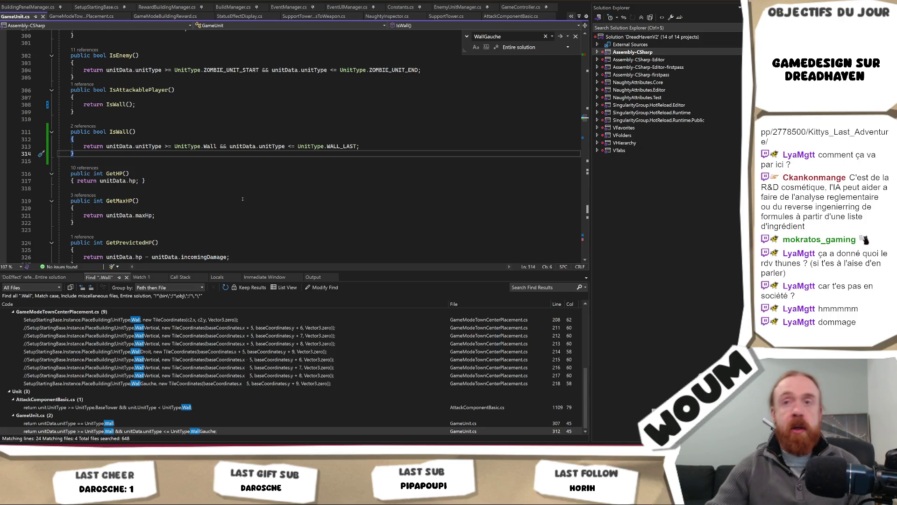
scroll(225, 171, up, 1)
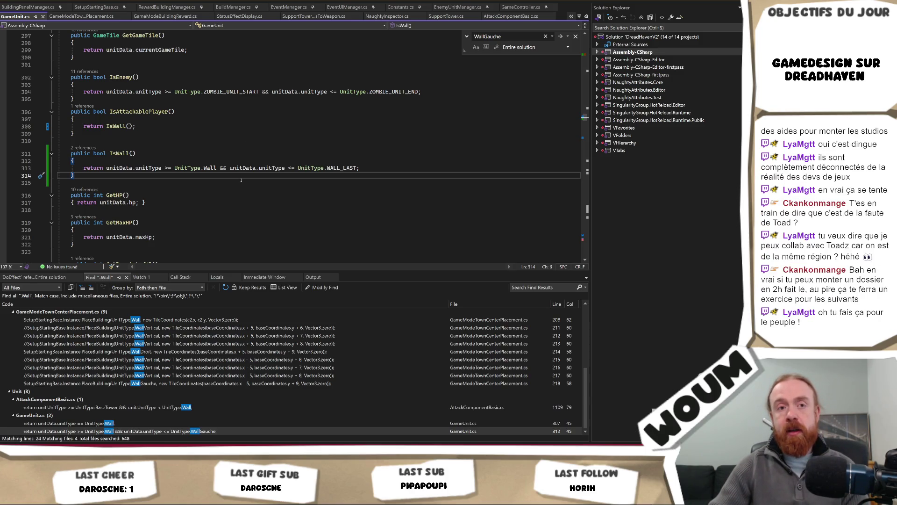
mouse_move(242, 173)
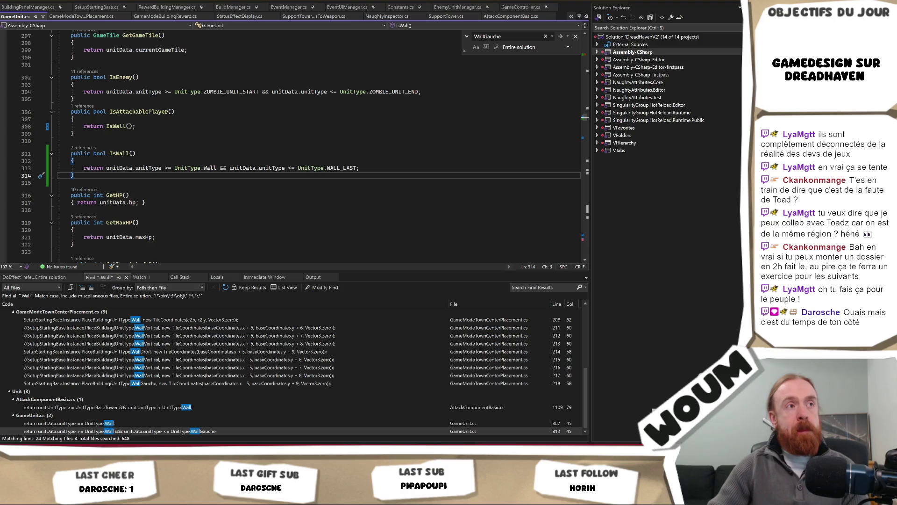
key(alt+Tab)
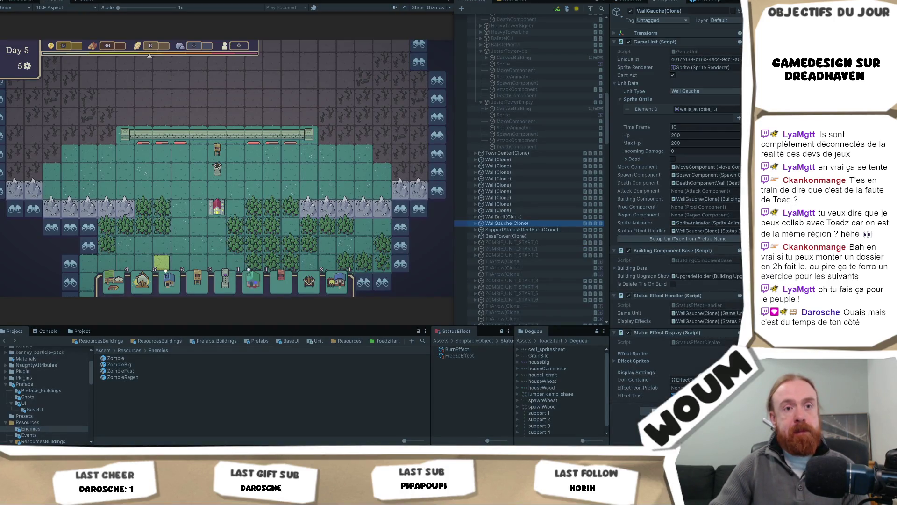
Step: Pan the Day 5 map and select the WallGauche wall, confirming 200 of 200 Hp
click(292, 172)
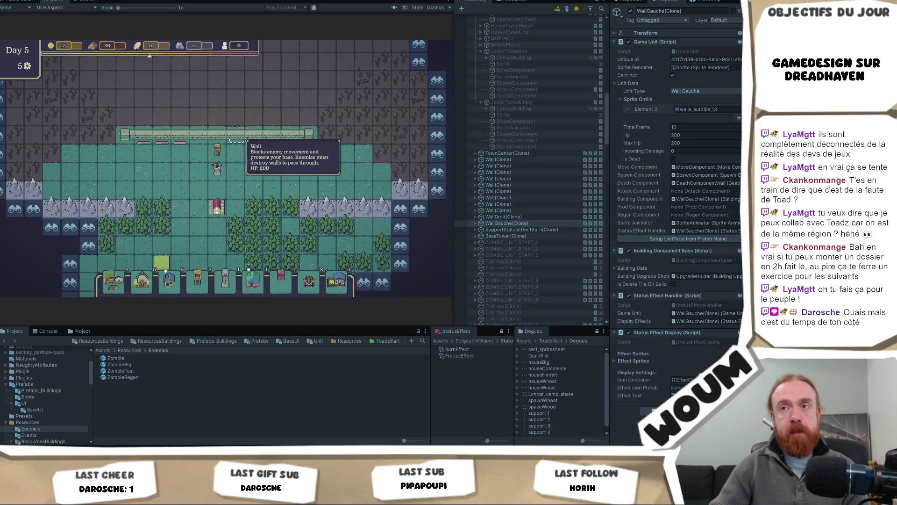
drag(301, 100, 280, 161)
click(213, 202)
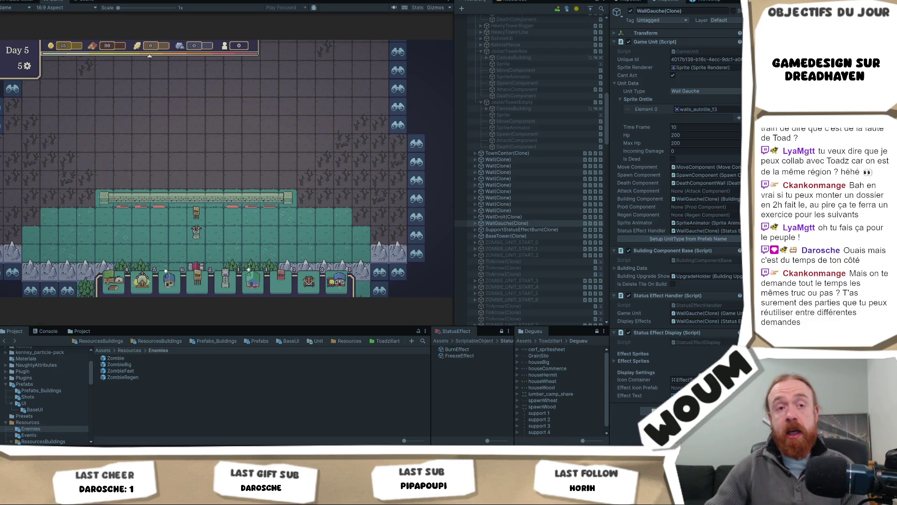
drag(269, 123, 290, 128)
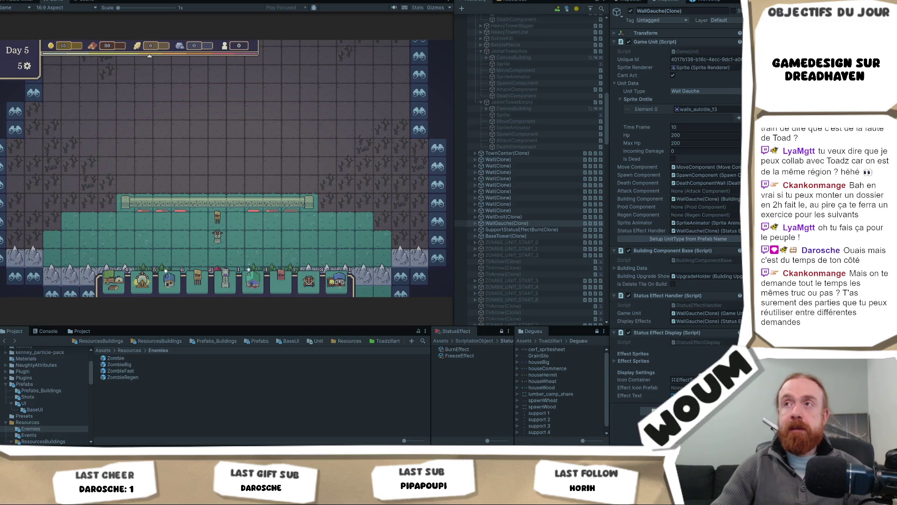
Step: Restart play mode, reveal the land tile, check the Base Tower and support tower ranges, and take a construction pack
key(ctrl+p)
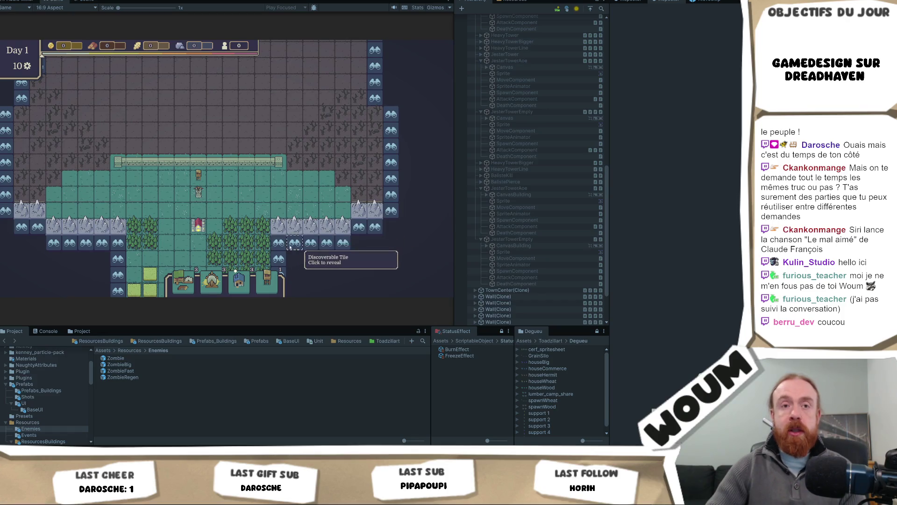
click(299, 247)
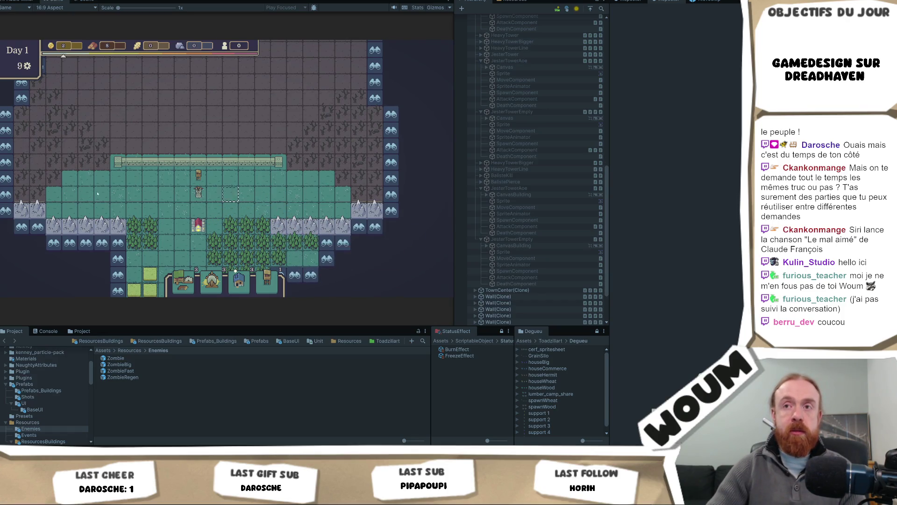
click(201, 178)
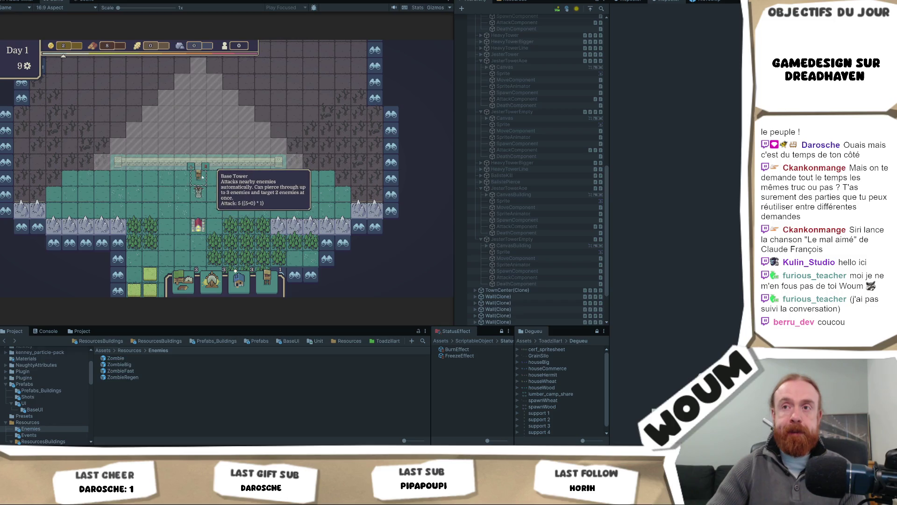
mouse_move(200, 193)
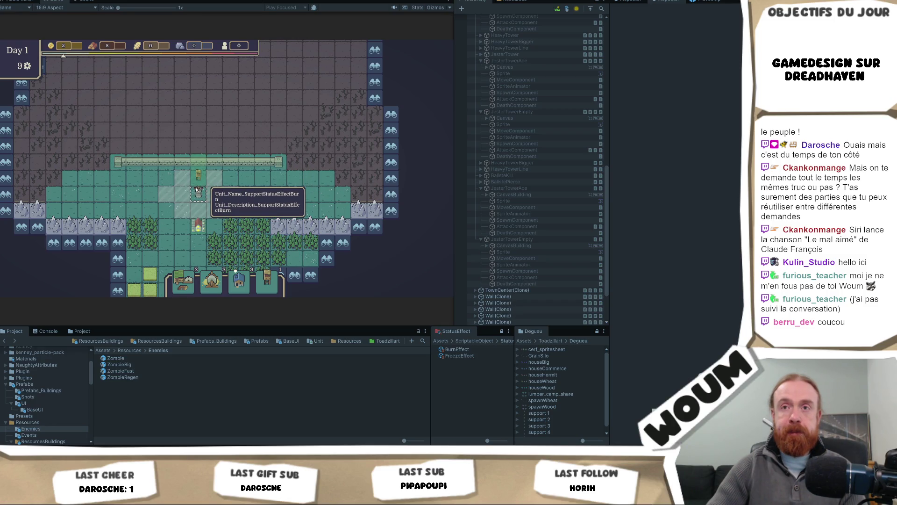
mouse_move(199, 177)
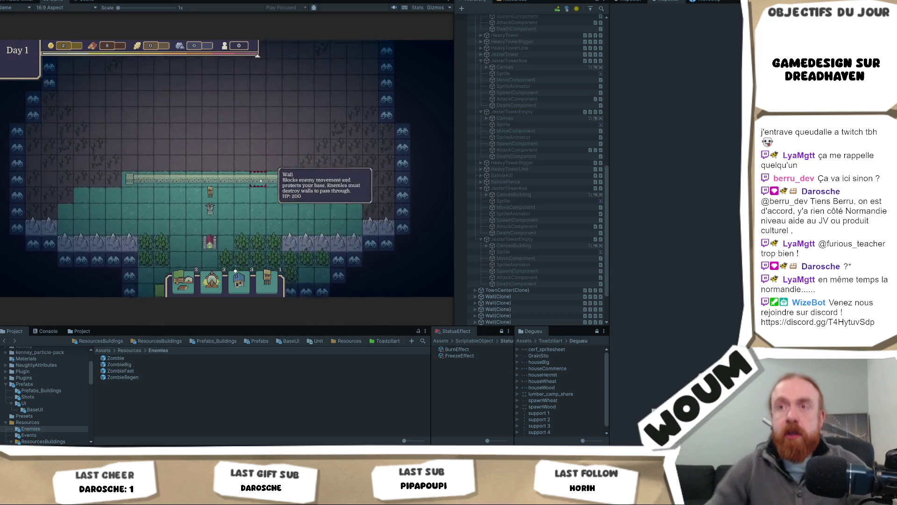
click(253, 218)
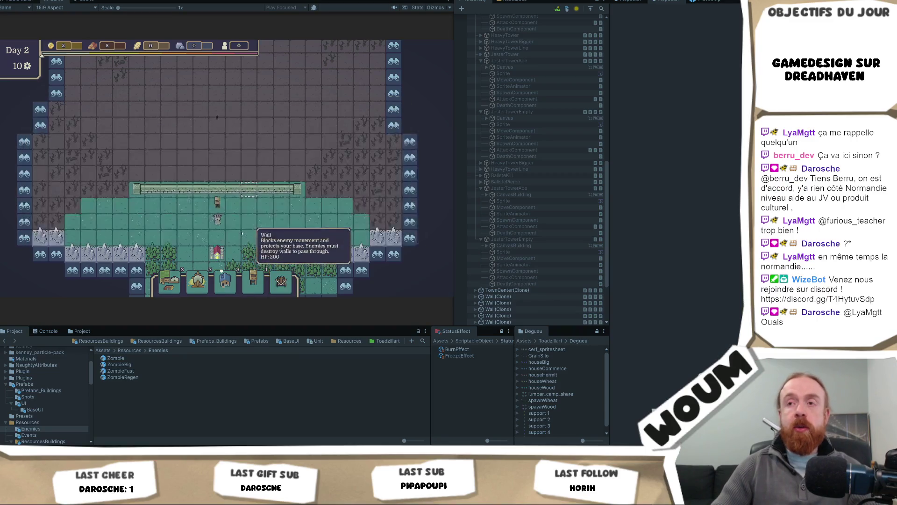
Step: Take a New Constructions Kit pack each day from Day 2 to Day 6, including a Base Tower
click(320, 222)
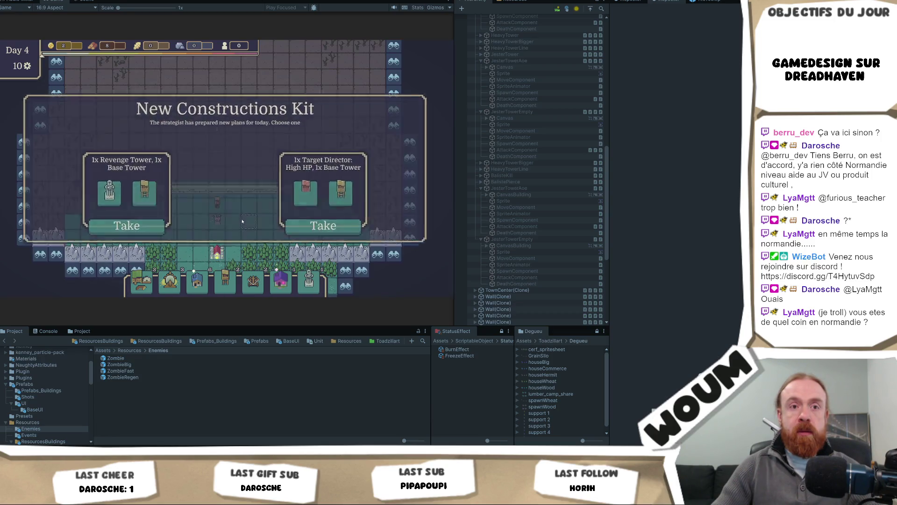
click(242, 221)
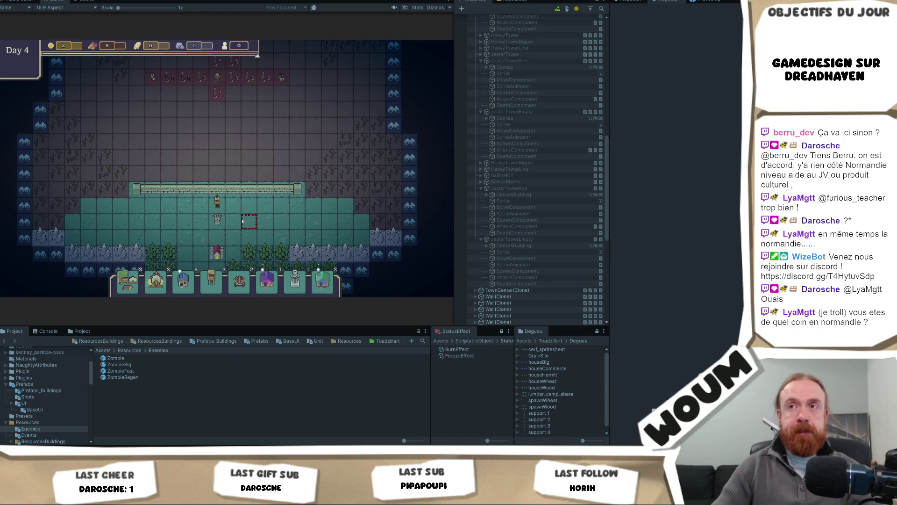
click(242, 221)
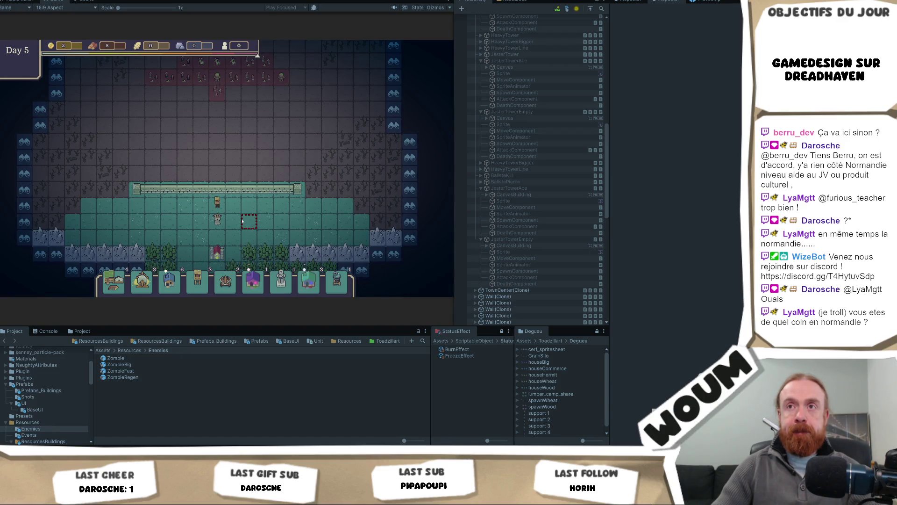
click(242, 221)
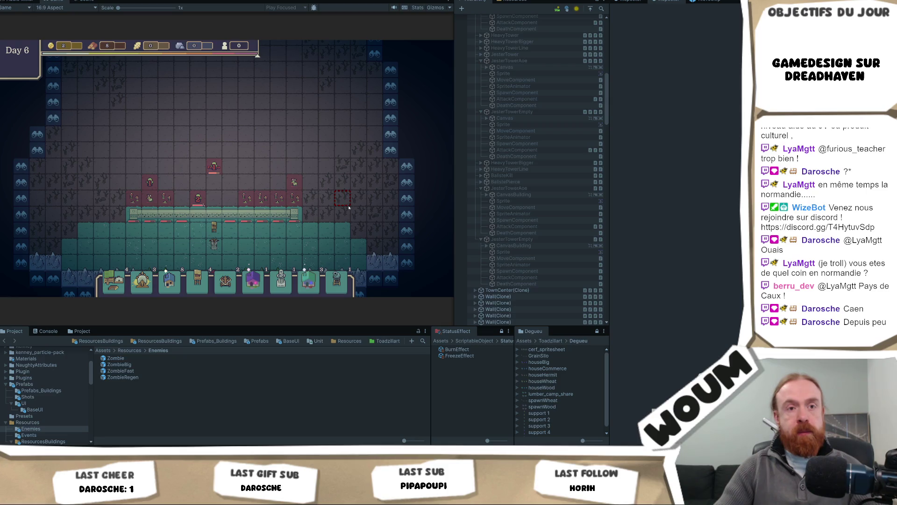
scroll(349, 208, up, 1)
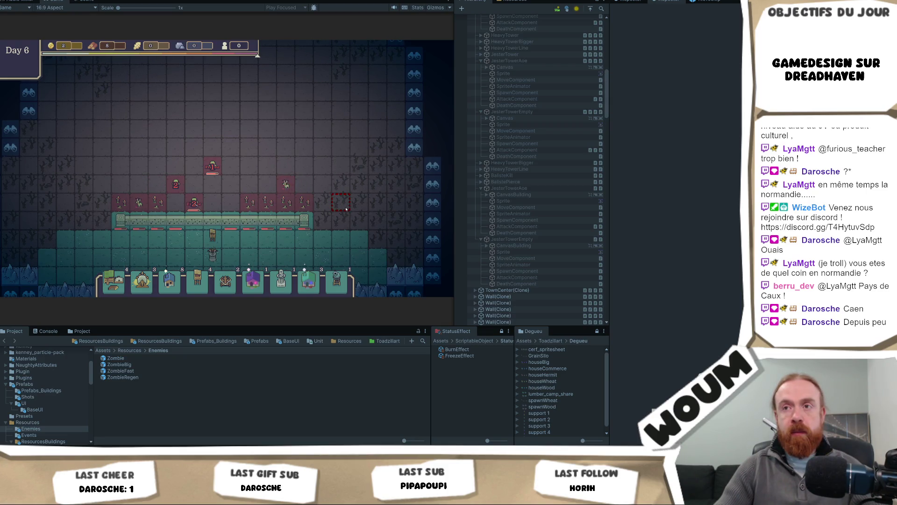
Step: Take the 1x Ballista kit and then the middle pack, playing on into Day 7
scroll(346, 209, up, 1)
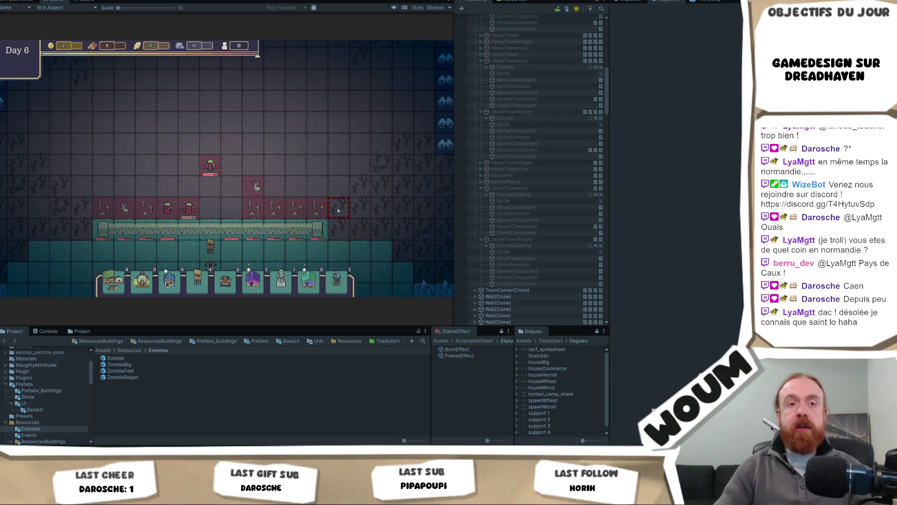
mouse_move(328, 199)
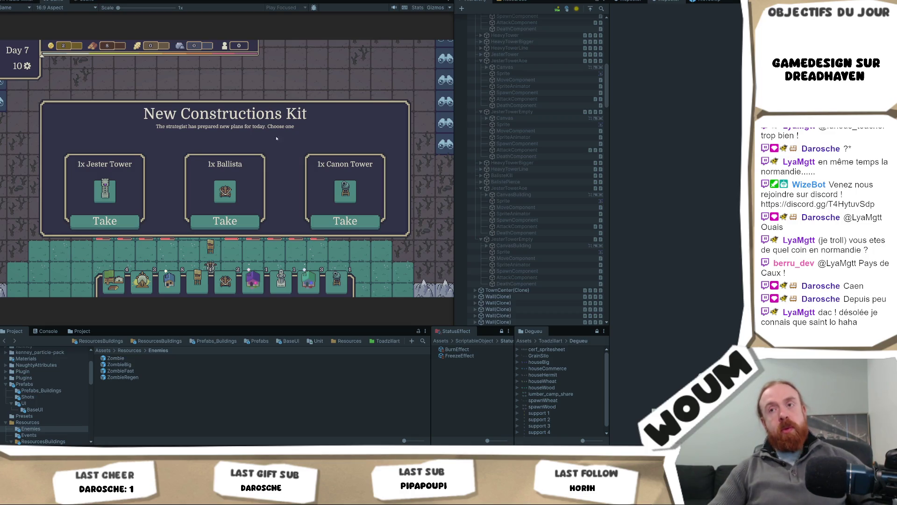
click(247, 221)
click(250, 223)
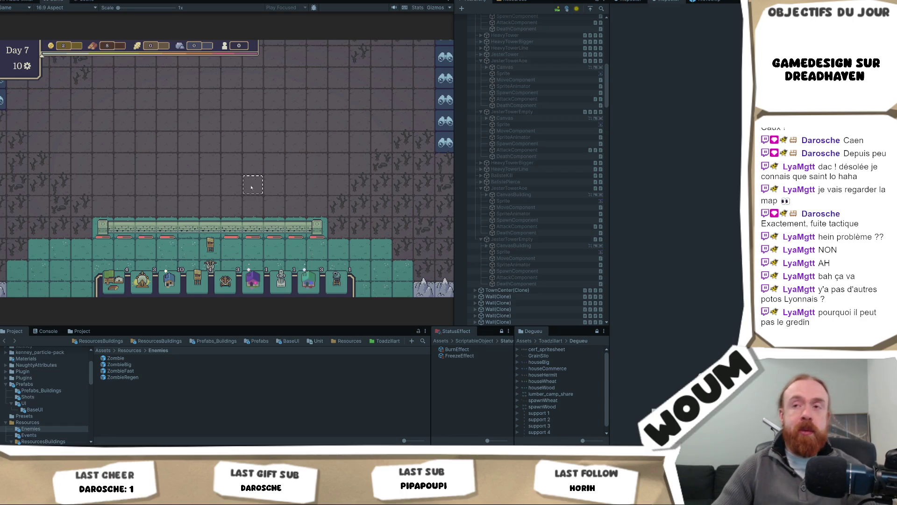
mouse_move(254, 178)
mouse_down()
mouse_move(179, 165)
mouse_move(178, 154)
mouse_move(200, 146)
mouse_move(215, 175)
mouse_up()
Step: Drop a Base Tower onto the grass below the wall row during Day 7
mouse_move(187, 281)
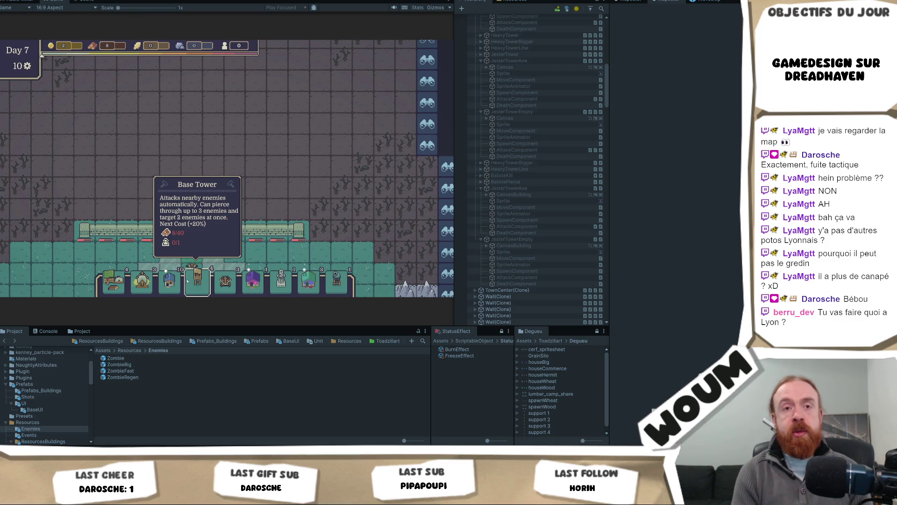
drag(187, 280, 192, 248)
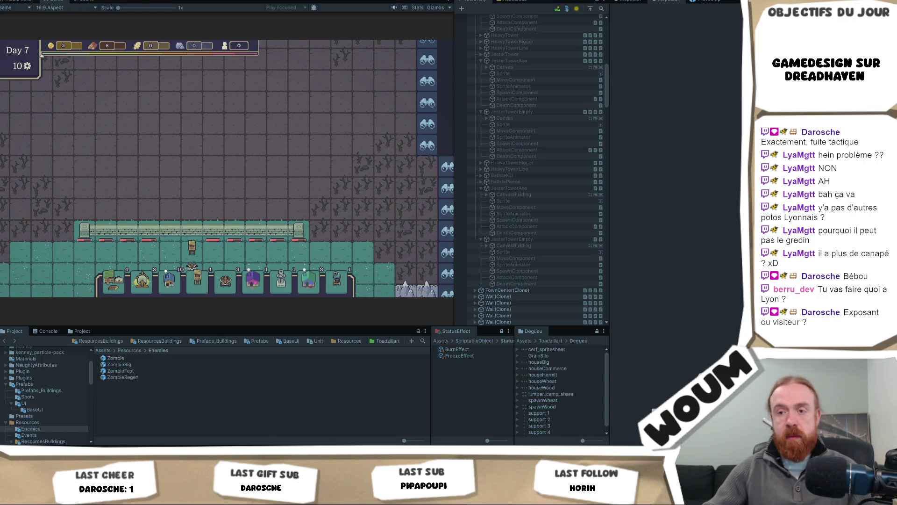
key(alt+Tab)
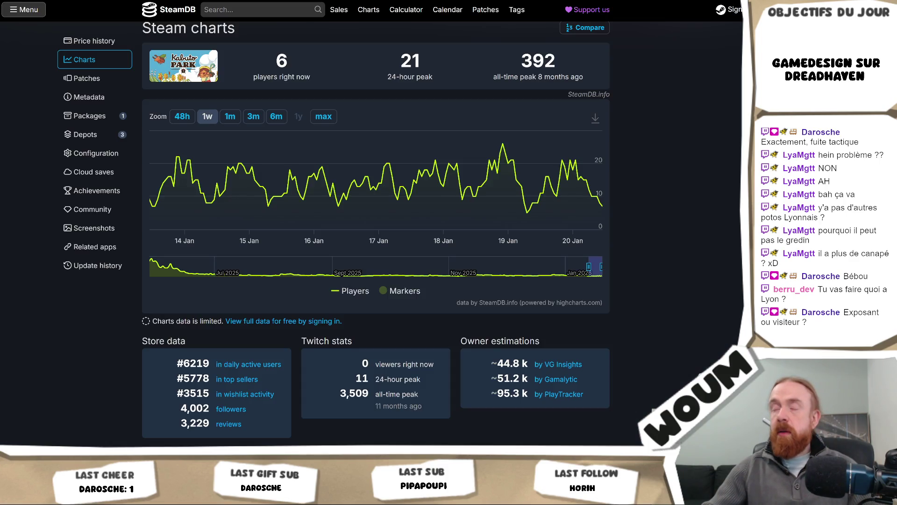
Step: Switch to the Indie Game Lyon Éditions tab, skim the upcoming edition, and open À propos
key(ctrl+Tab)
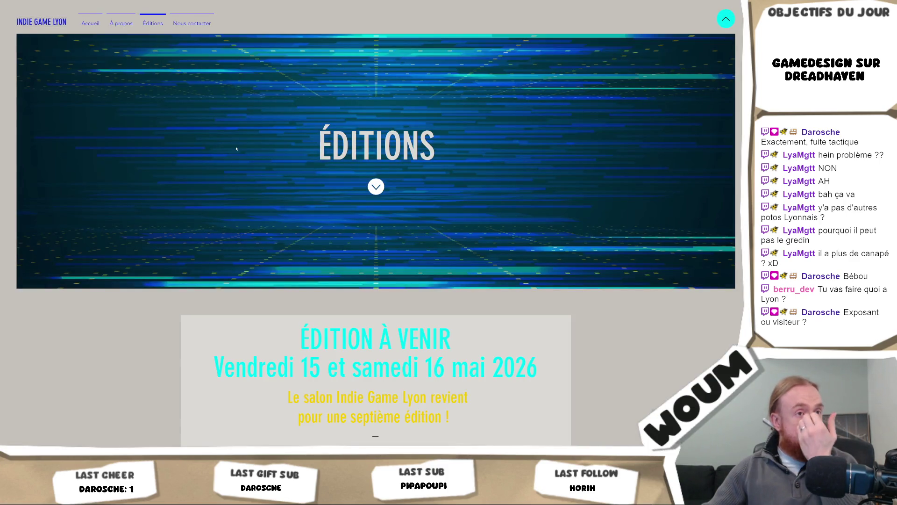
scroll(532, 148, down, 4)
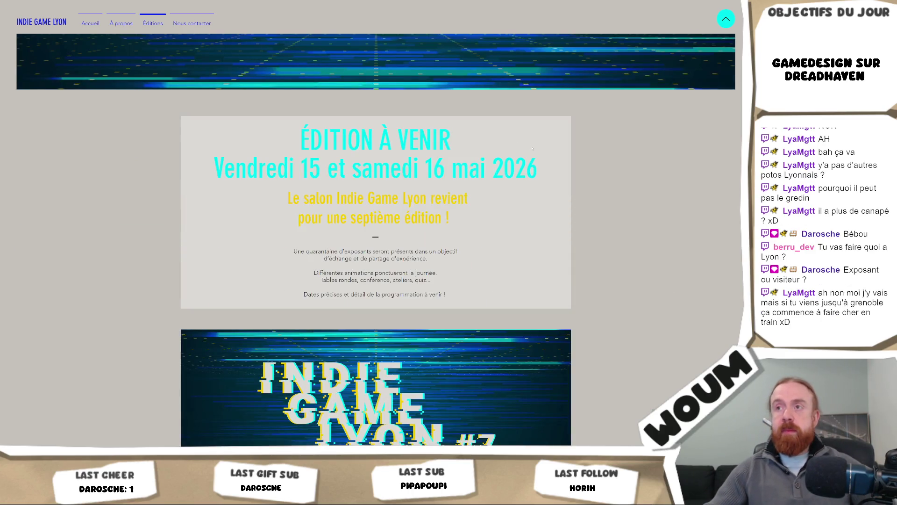
scroll(531, 148, up, 4)
mouse_move(88, 20)
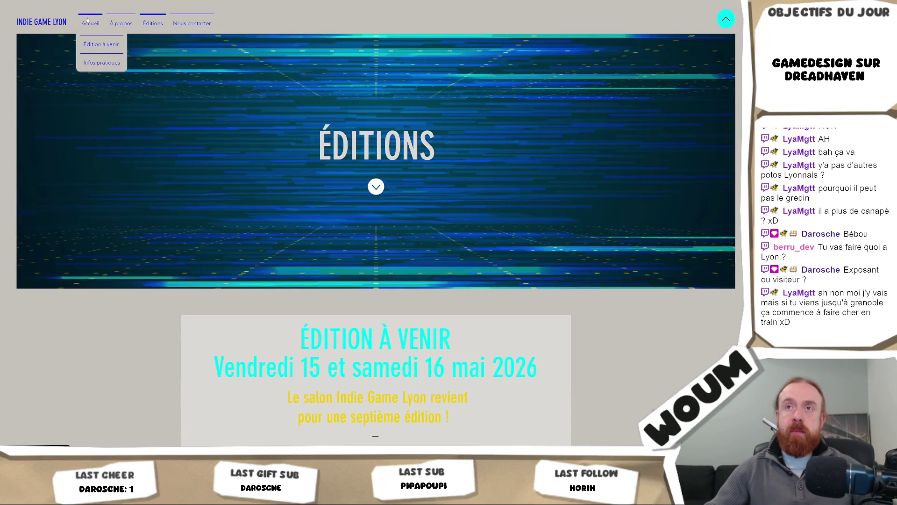
scroll(363, 301, down, 3)
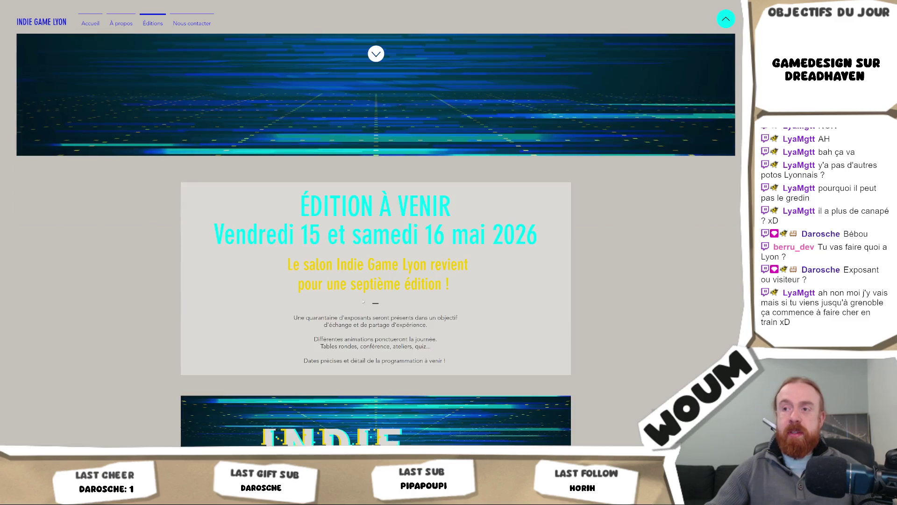
mouse_move(124, 19)
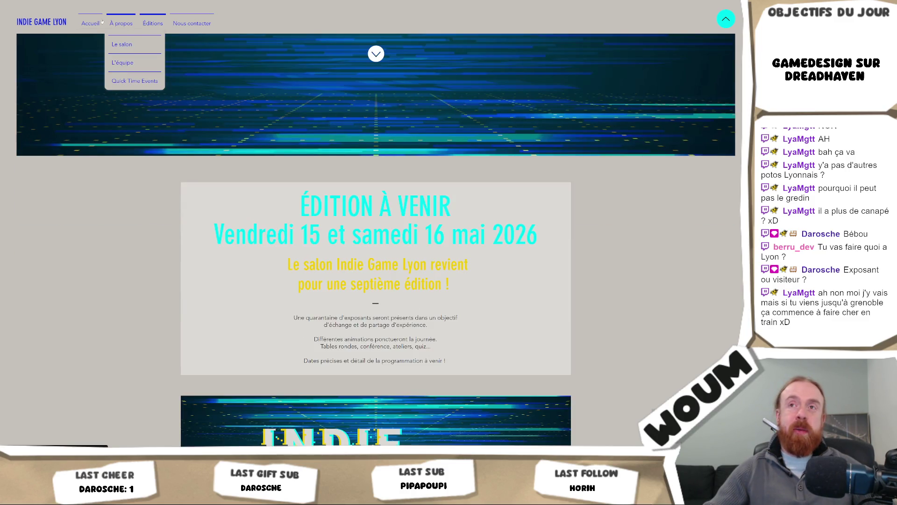
click(114, 24)
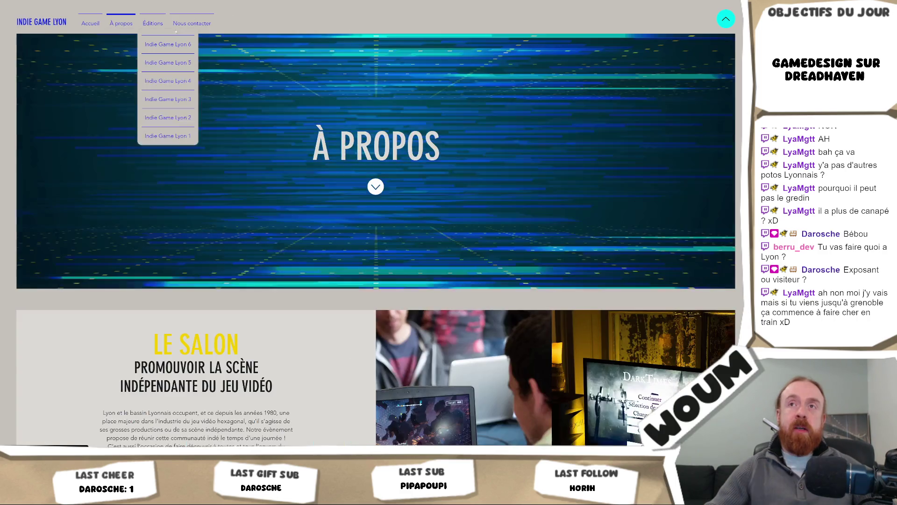
Step: Skim the À propos page, return home via the INDIE GAME LYON logo, and select the venue address
scroll(369, 172, down, 3)
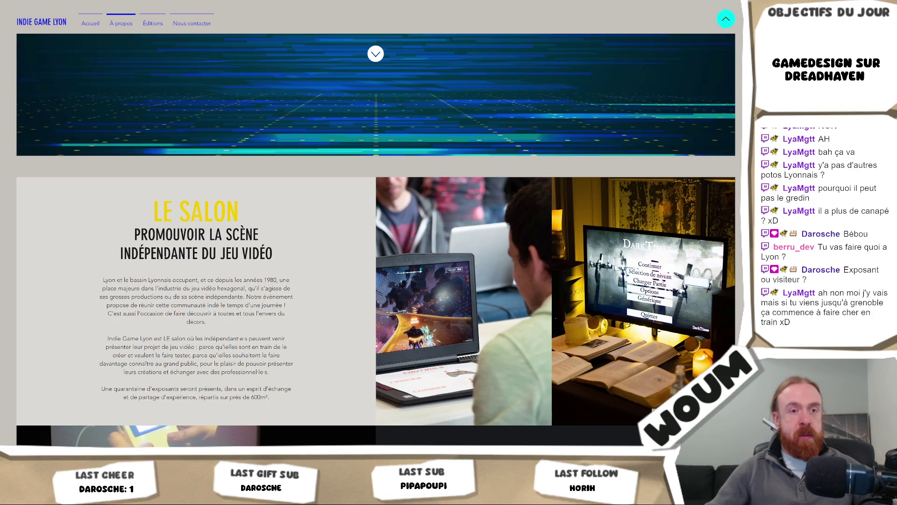
scroll(90, 233, down, 9)
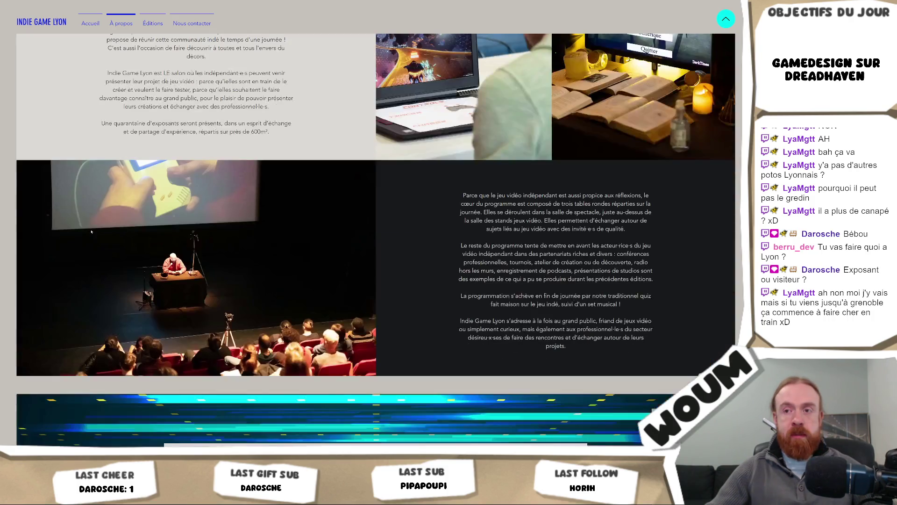
scroll(94, 230, down, 1)
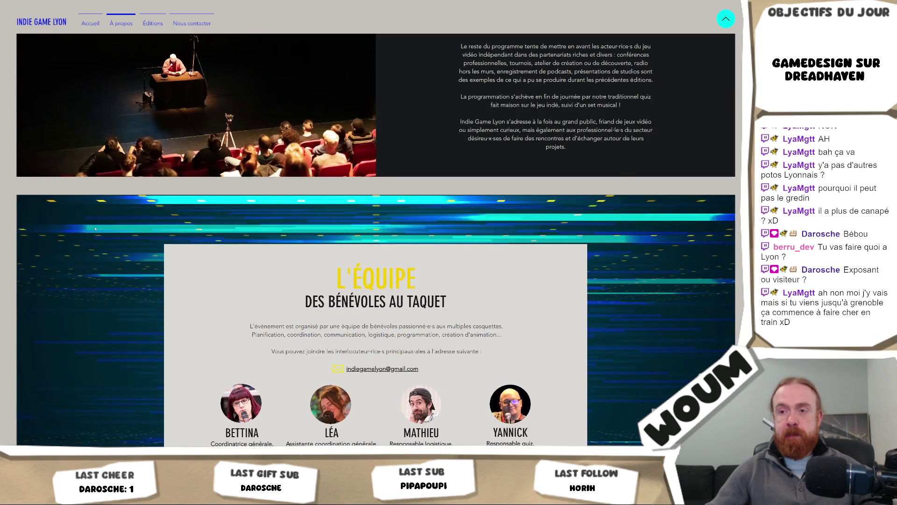
scroll(95, 229, up, 15)
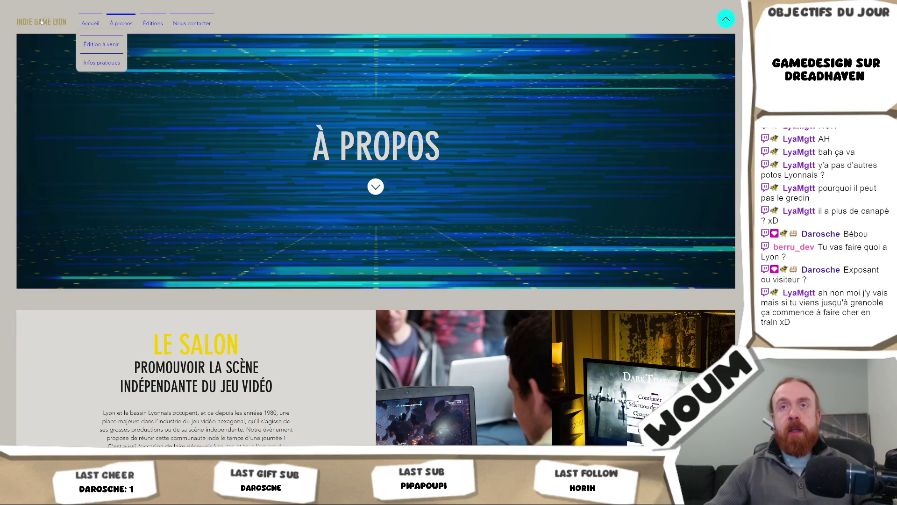
click(79, 17)
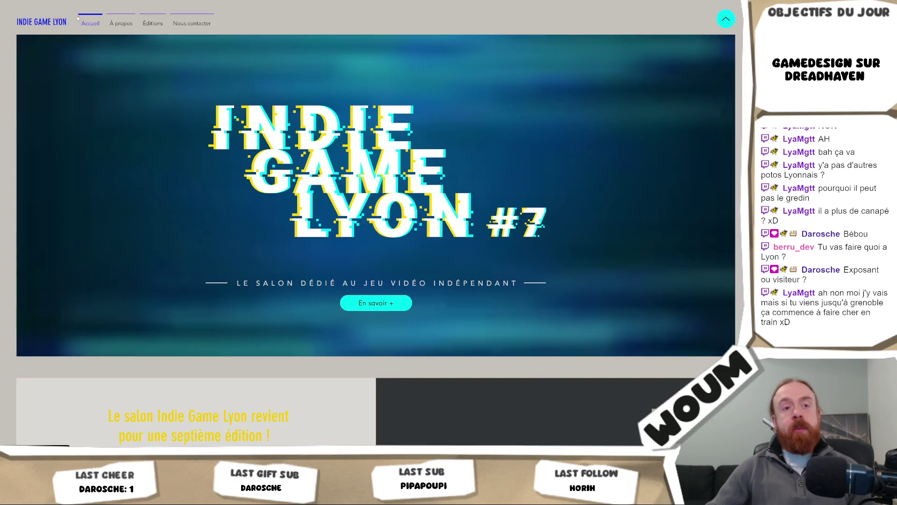
scroll(79, 19, down, 4)
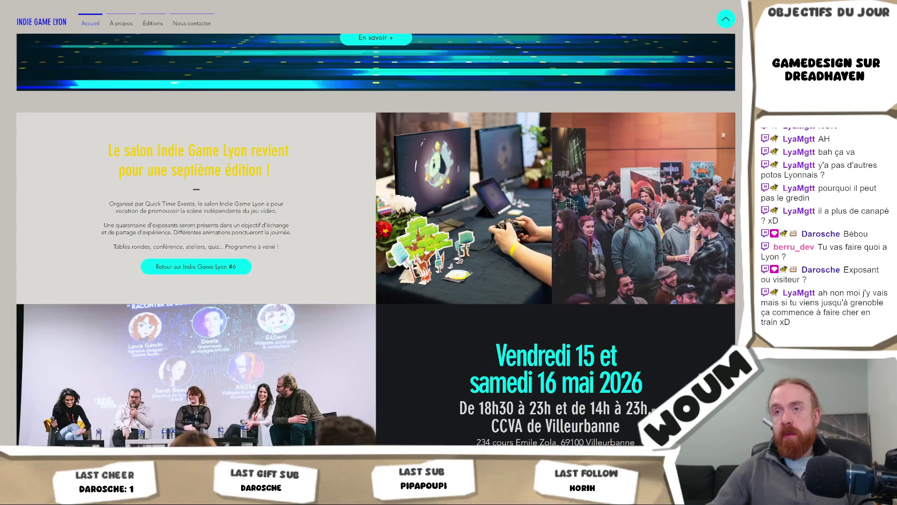
scroll(215, 151, down, 2)
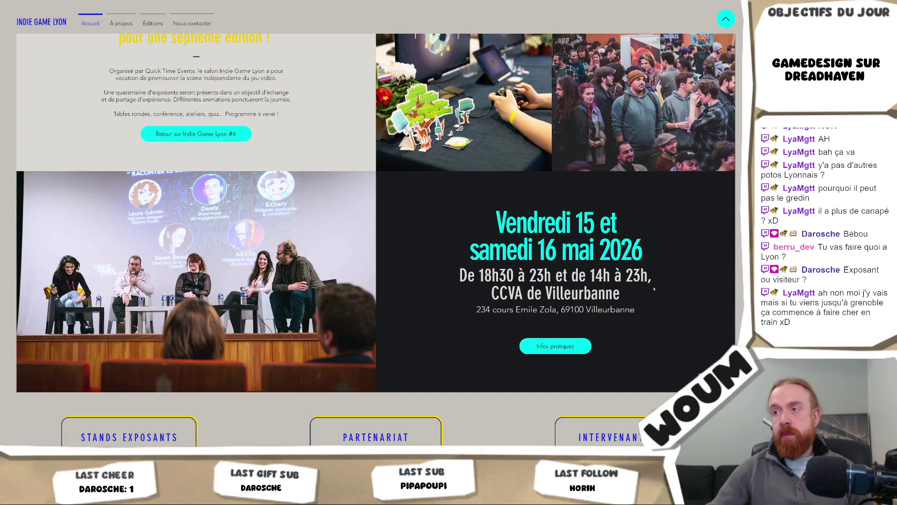
mouse_move(635, 309)
mouse_down()
mouse_move(544, 311)
mouse_move(490, 217)
mouse_move(475, 314)
mouse_up()
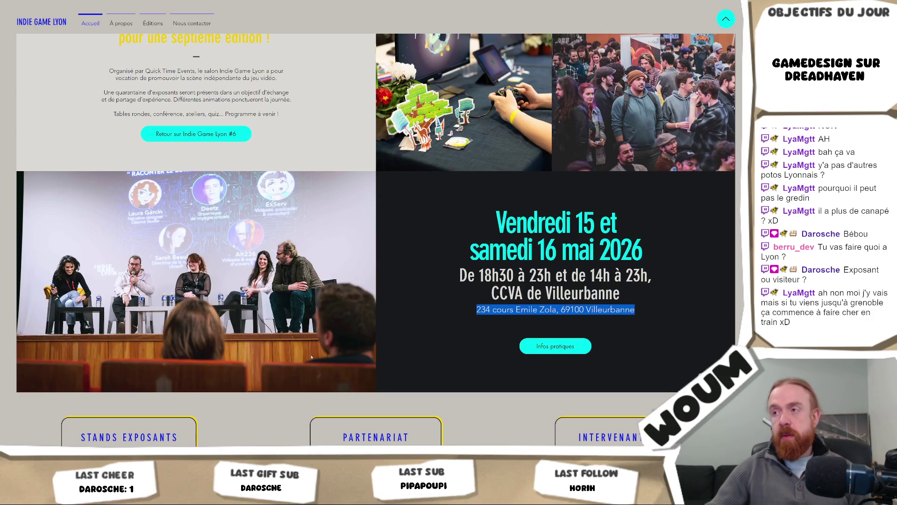
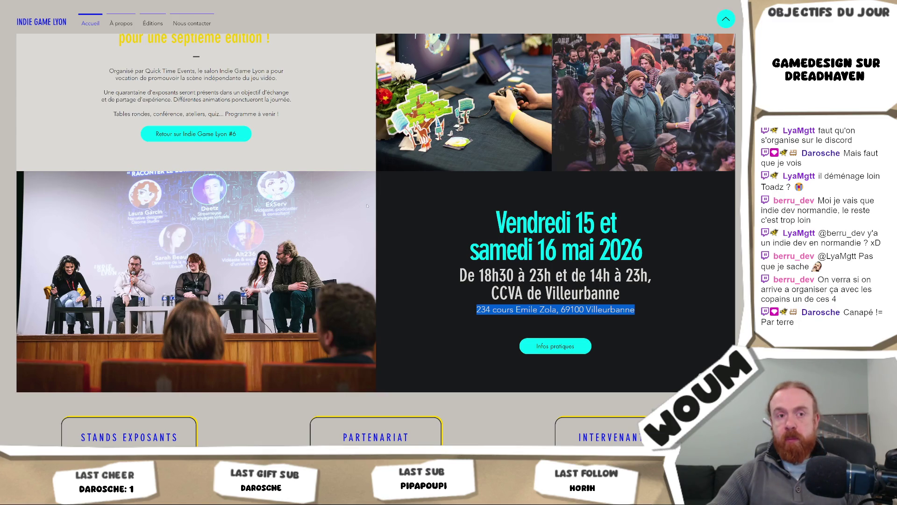
Step: Review the 15–16 May 2026 dates at CCVA de Villeurbanne and bring up the lodging map
scroll(561, 243, down, 1)
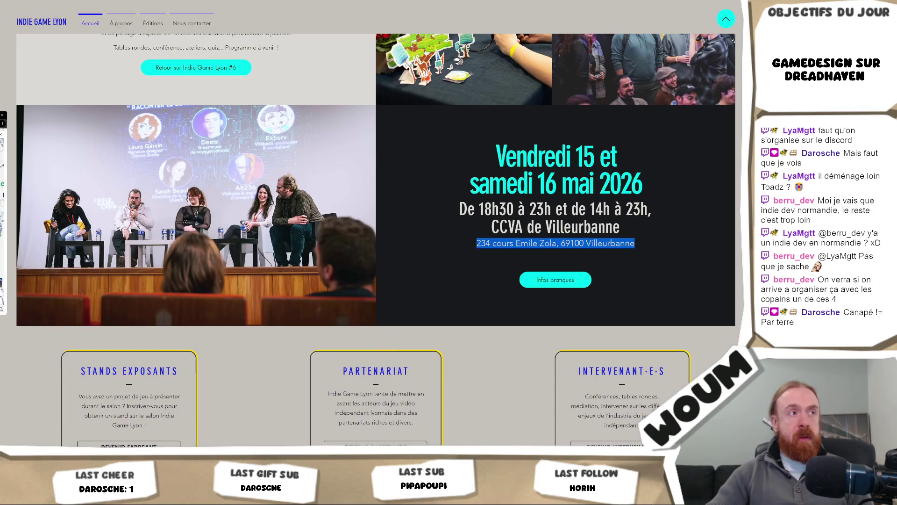
key(ctrl+Tab)
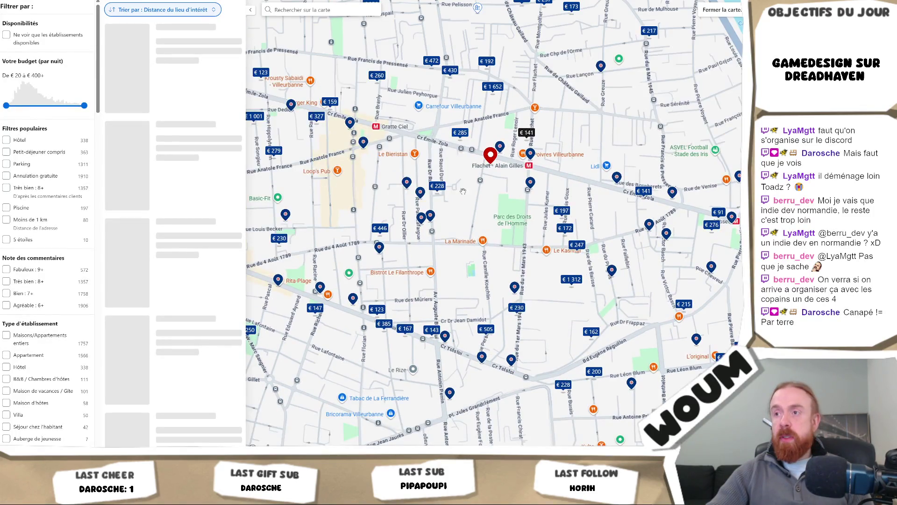
Step: Zoom and recentre the Booking.com map on the Flachet area and preview the €228 listing
scroll(471, 223, up, 2)
scroll(472, 223, up, 2)
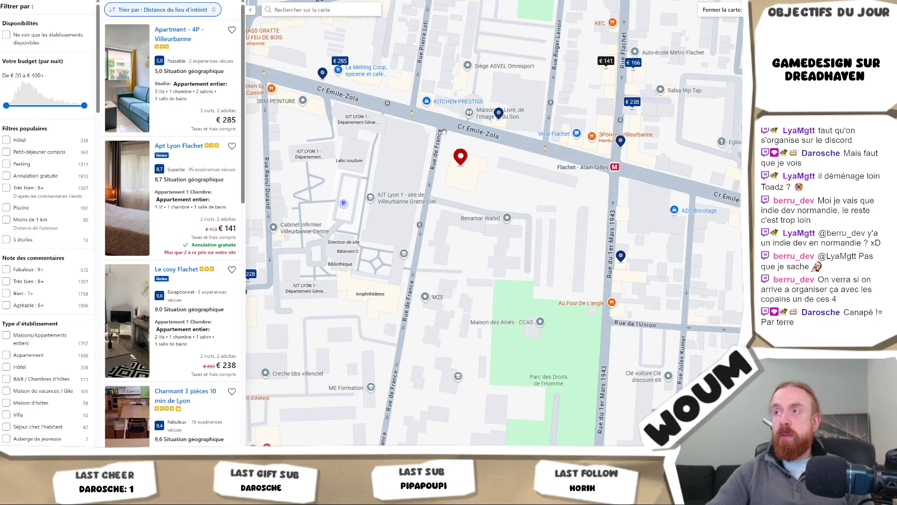
scroll(481, 210, down, 2)
drag(469, 5, 451, 73)
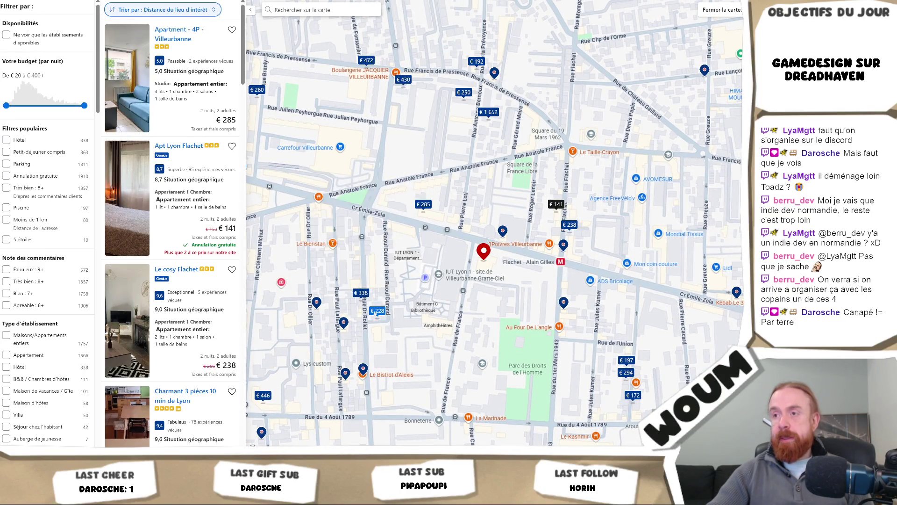
click(377, 311)
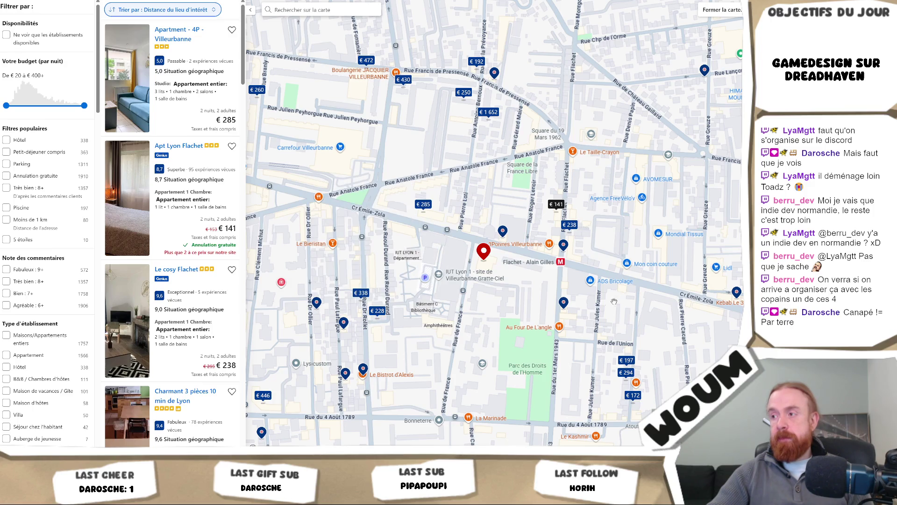
Step: Shift the map north-east of the pin and preview the €1 652 Maison Eole listing
drag(544, 289, 464, 323)
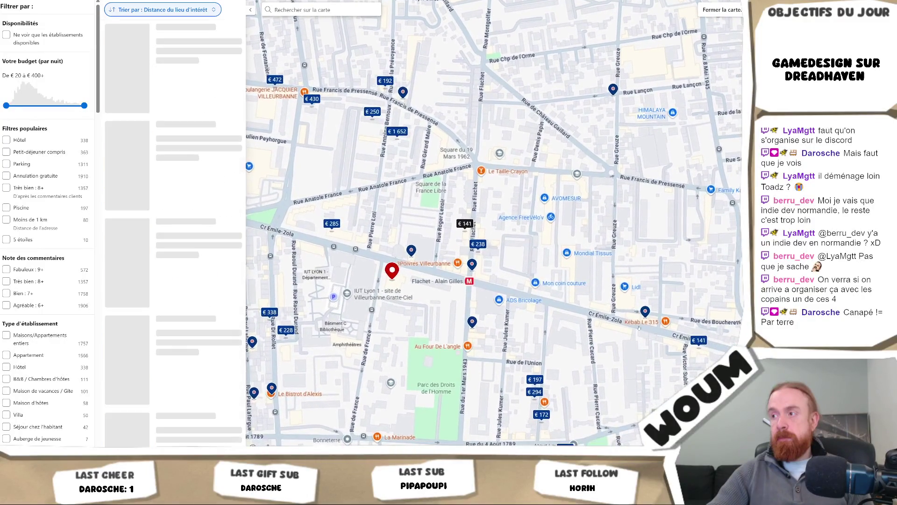
mouse_move(698, 344)
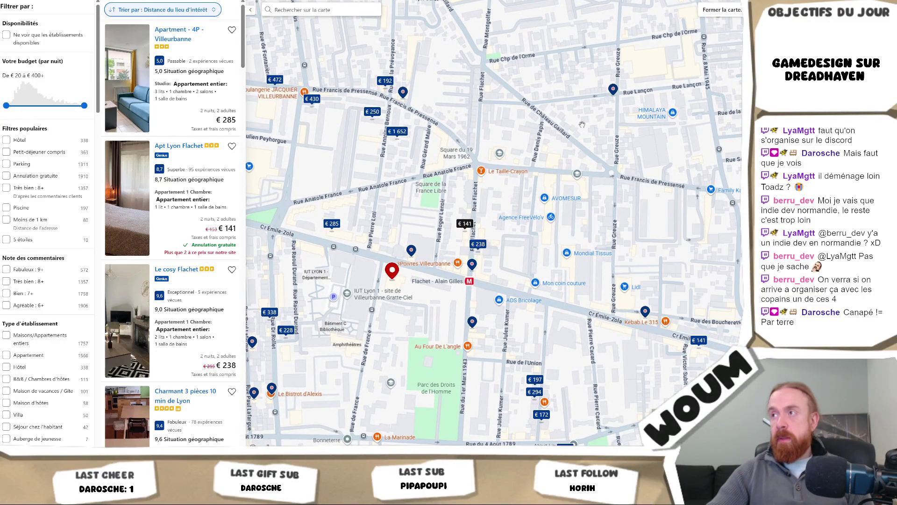
scroll(534, 238, down, 2)
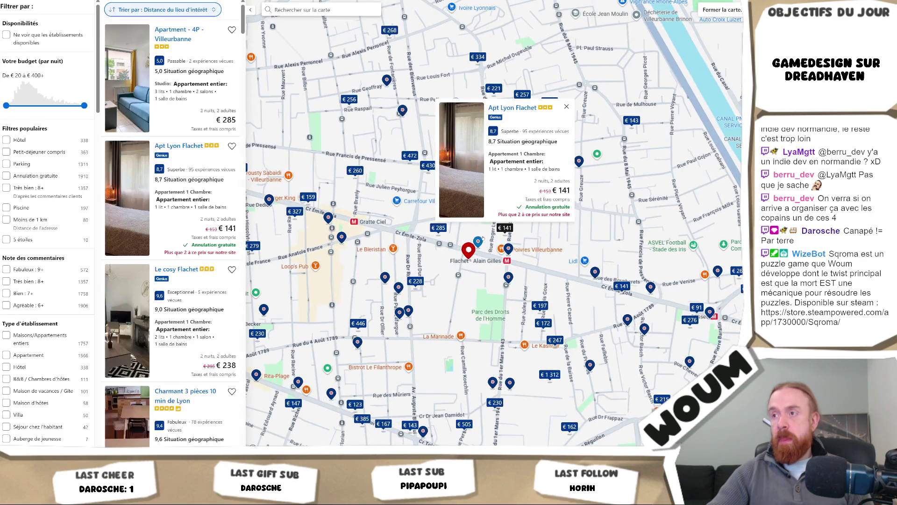
scroll(514, 236, up, 3)
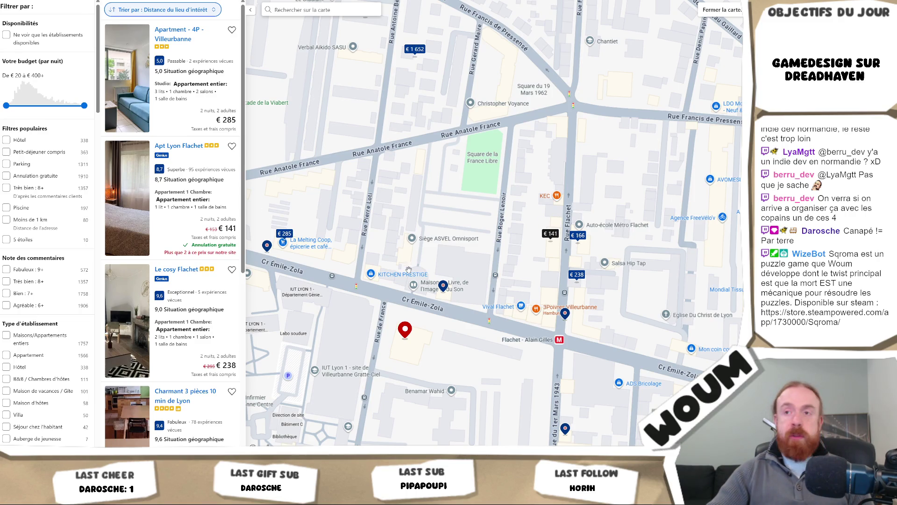
scroll(495, 255, down, 2)
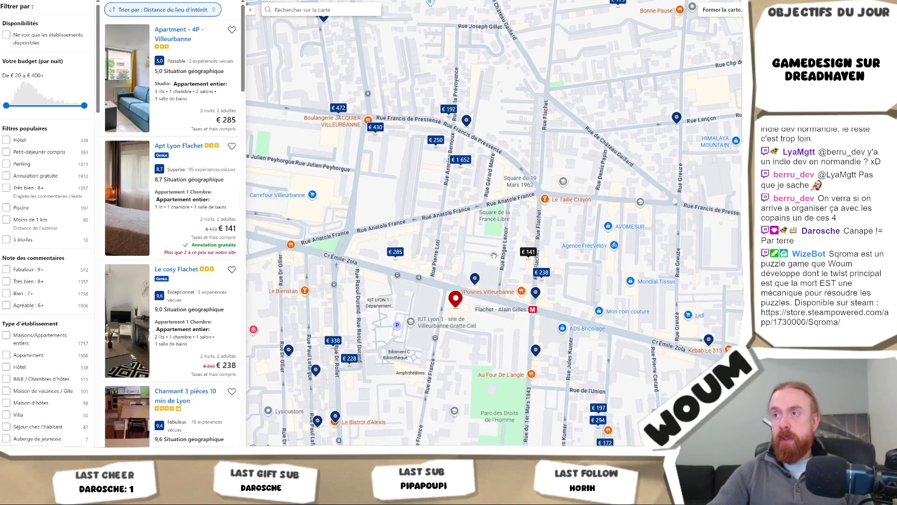
click(460, 160)
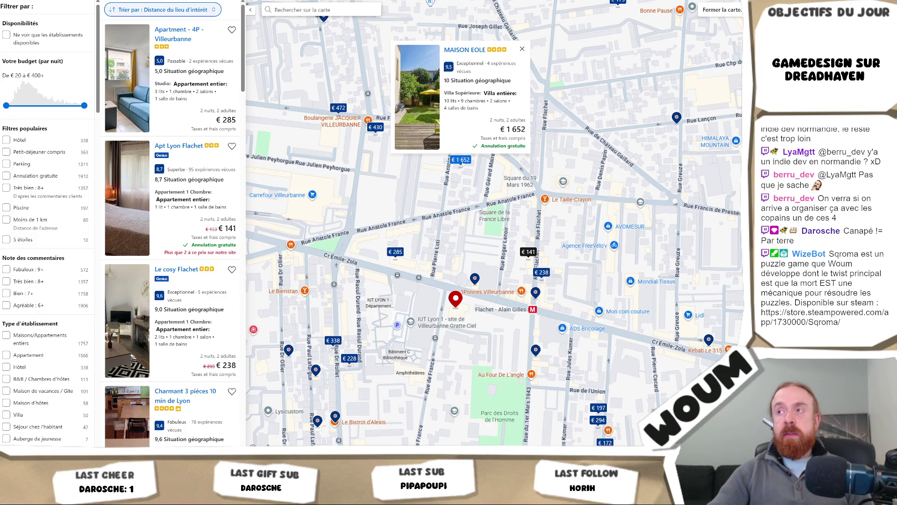
Step: Compare the €1 652, €250, €285 and €472 listings, ending on Maison de Monplaisir Love Room
click(461, 162)
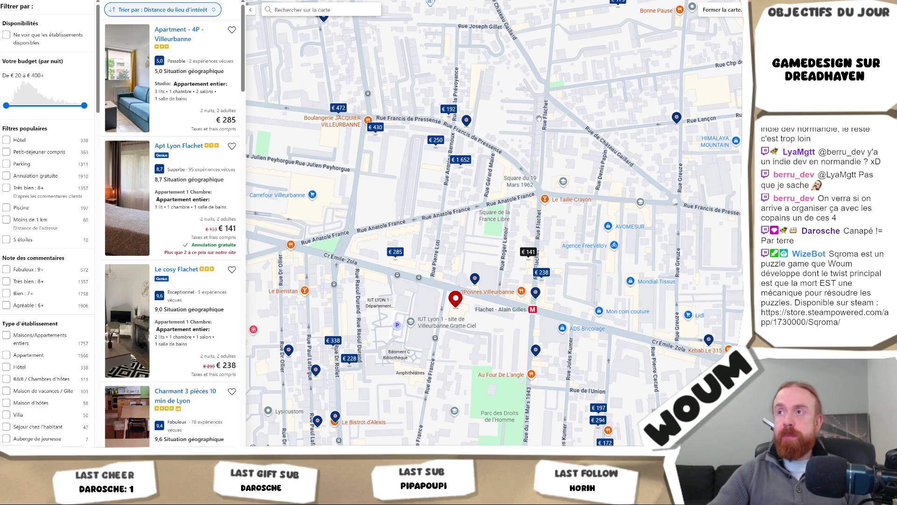
click(466, 162)
click(436, 144)
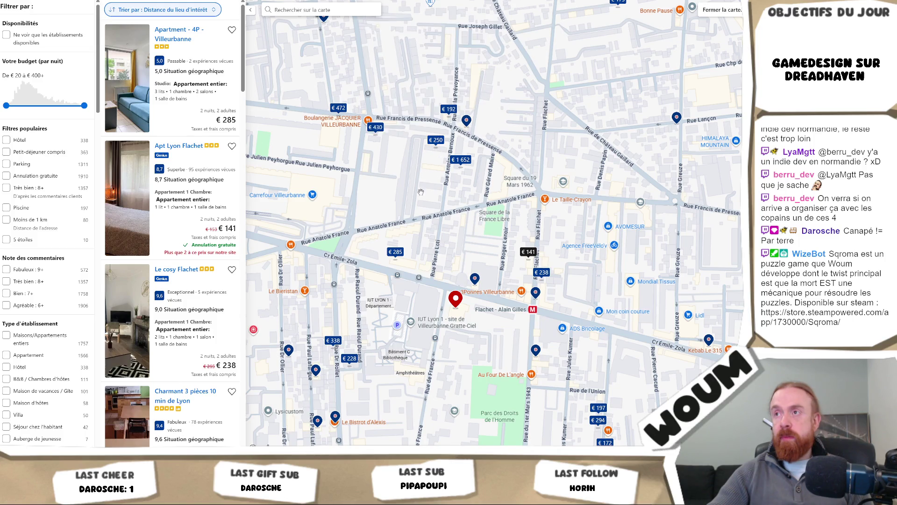
click(396, 252)
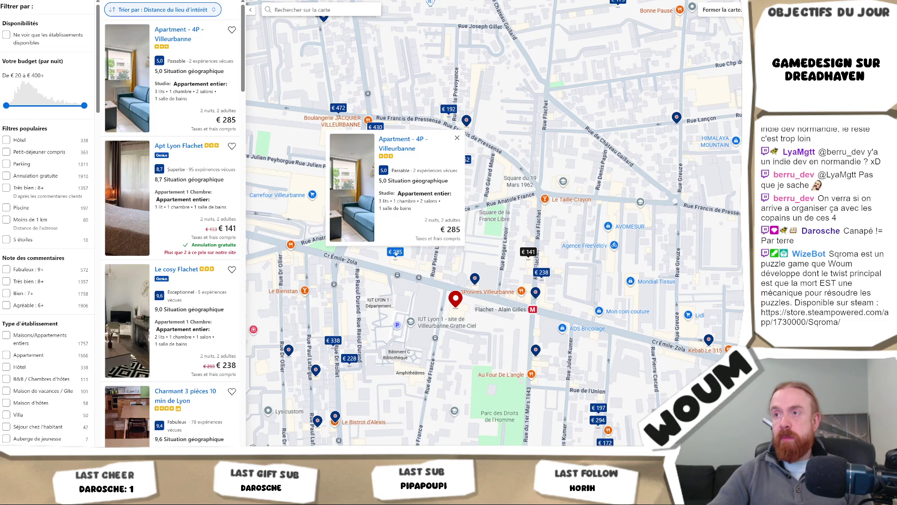
click(410, 253)
click(339, 108)
key(alt+Tab)
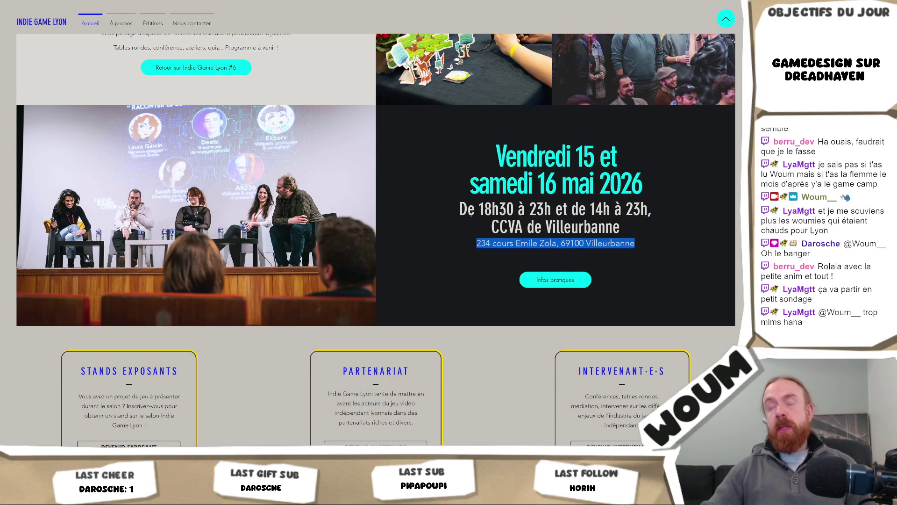
scroll(471, 215, up, 1)
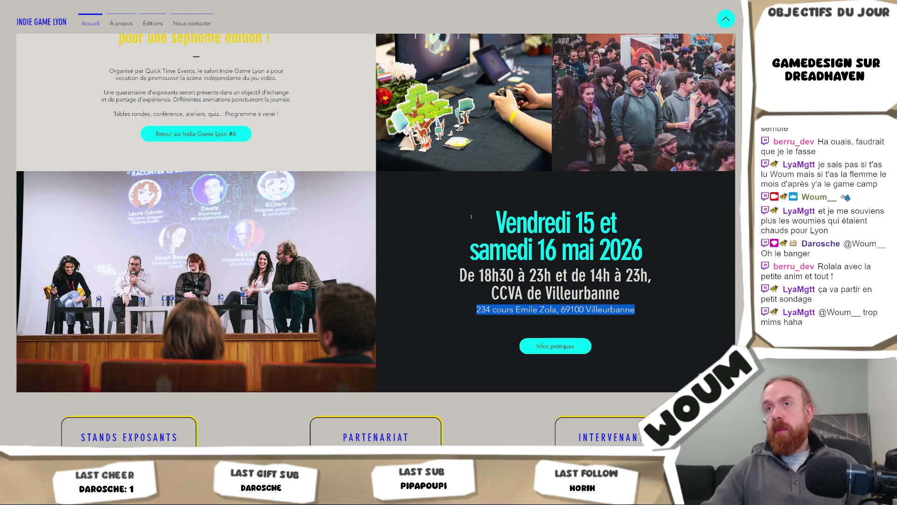
scroll(466, 222, up, 5)
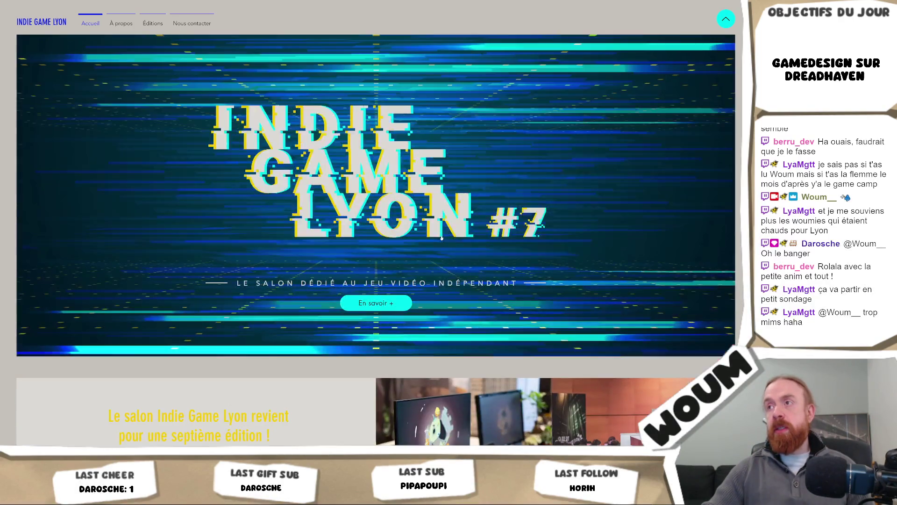
scroll(442, 238, down, 8)
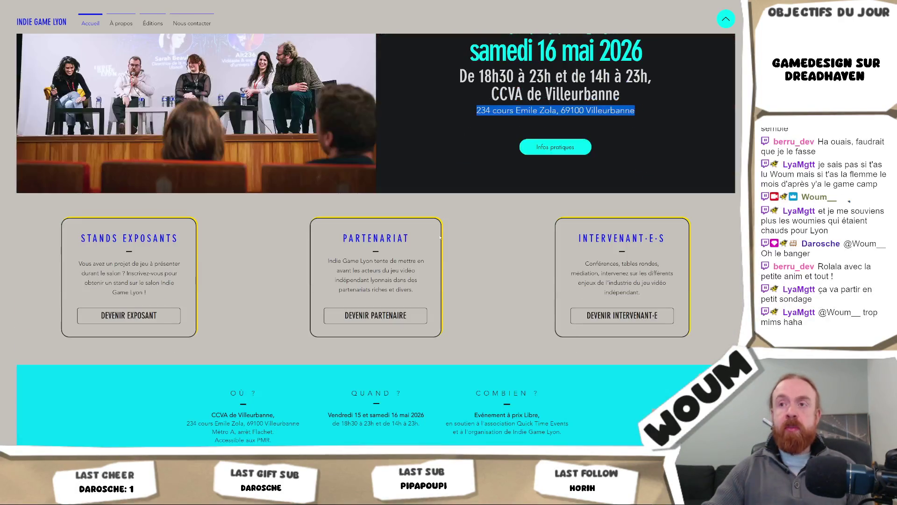
scroll(479, 206, down, 3)
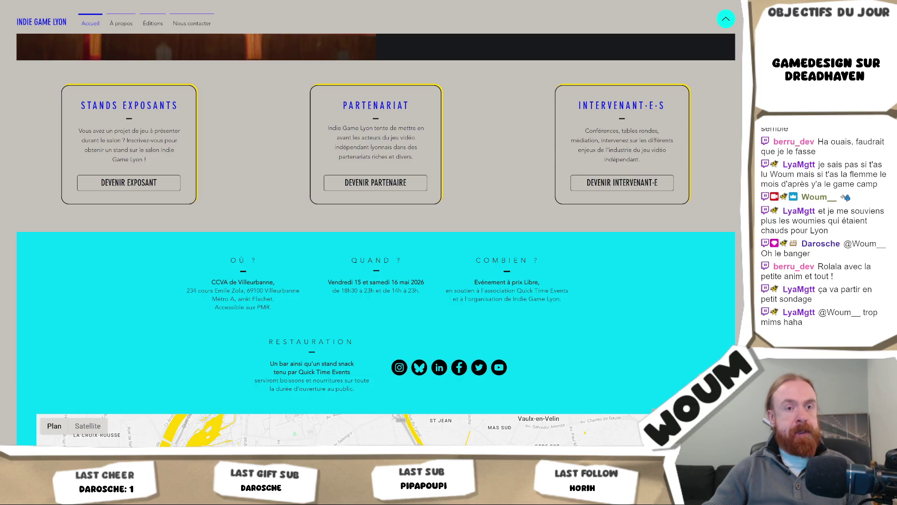
scroll(288, 205, up, 5)
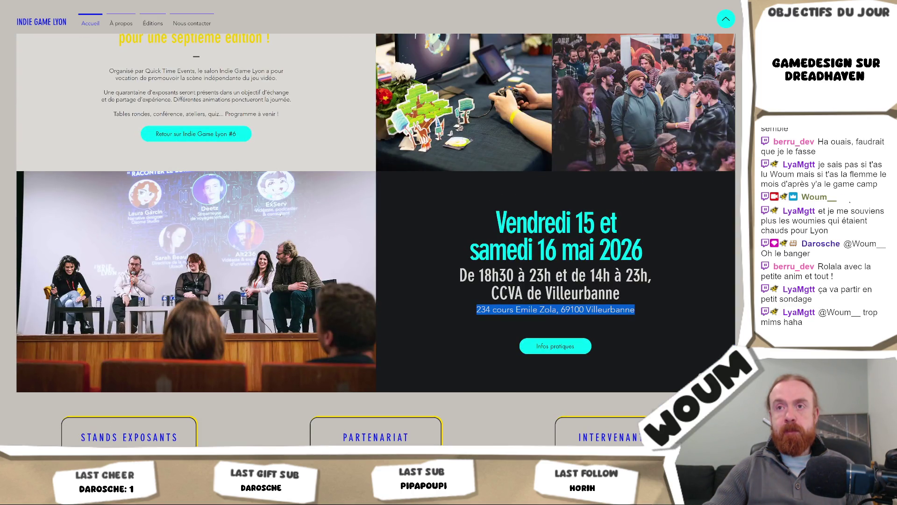
scroll(281, 214, up, 5)
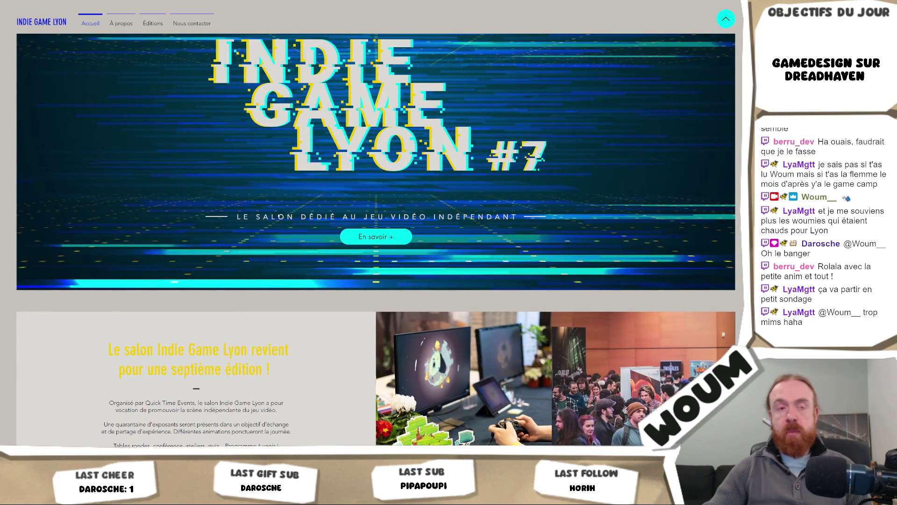
scroll(278, 216, up, 1)
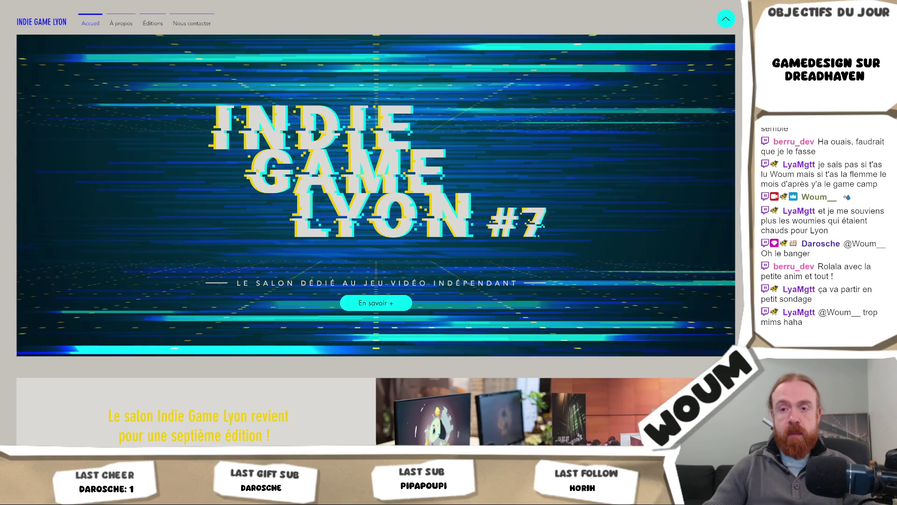
Step: Return to the DreadHavenV2 editor showing the Dreadhaven scene at Day 7
mouse_move(114, 496)
click(115, 415)
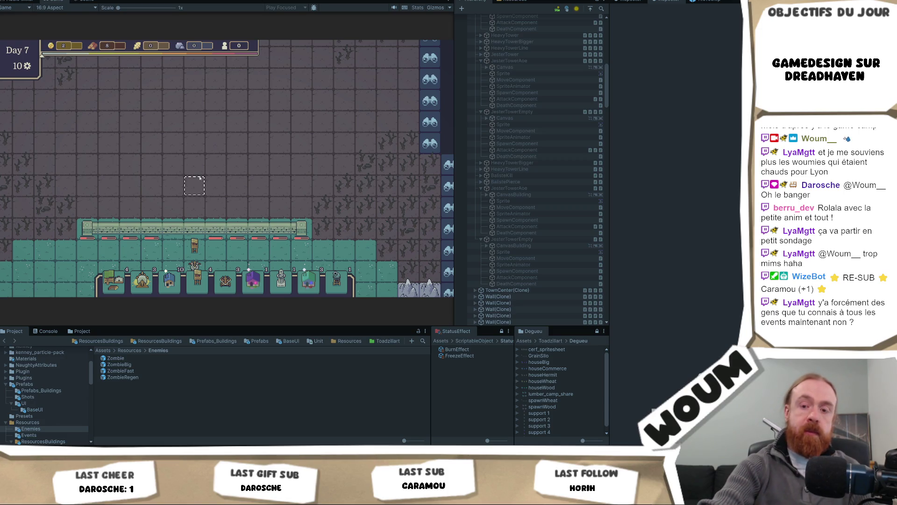
scroll(199, 178, down, 1)
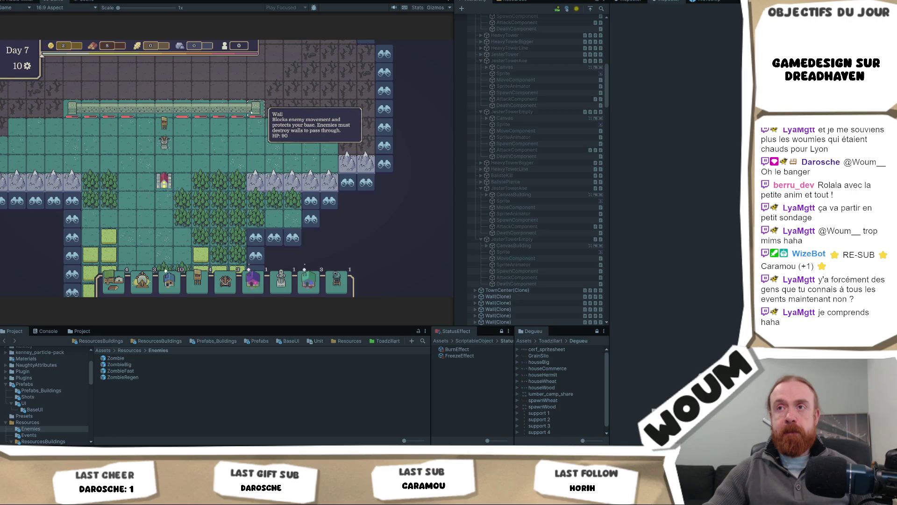
key(w)
key(a)
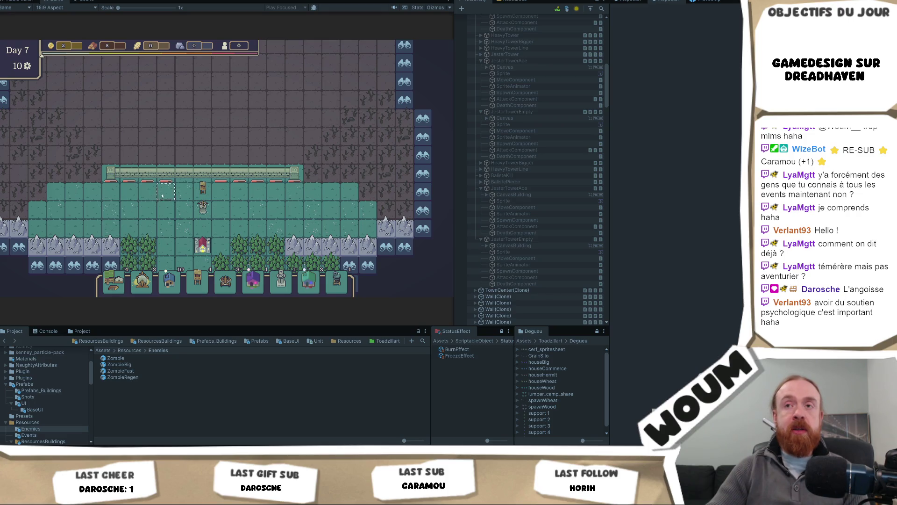
Step: Reveal the hidden scouting tile and its neighbours, then pan the game map left
scroll(127, 220, down, 2)
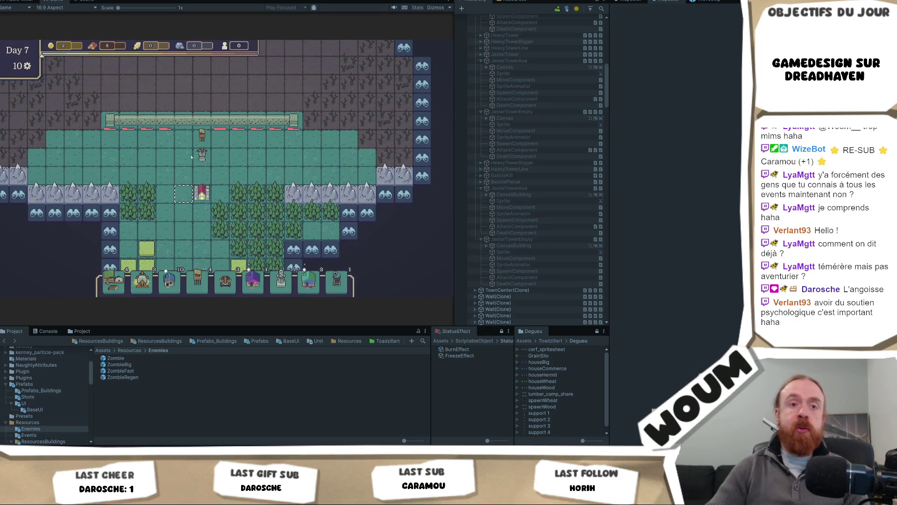
click(110, 233)
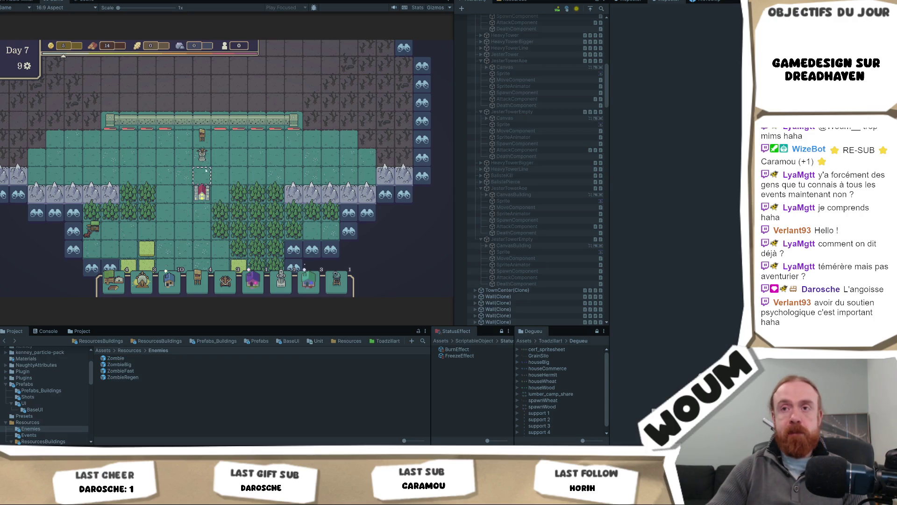
drag(186, 218, 156, 228)
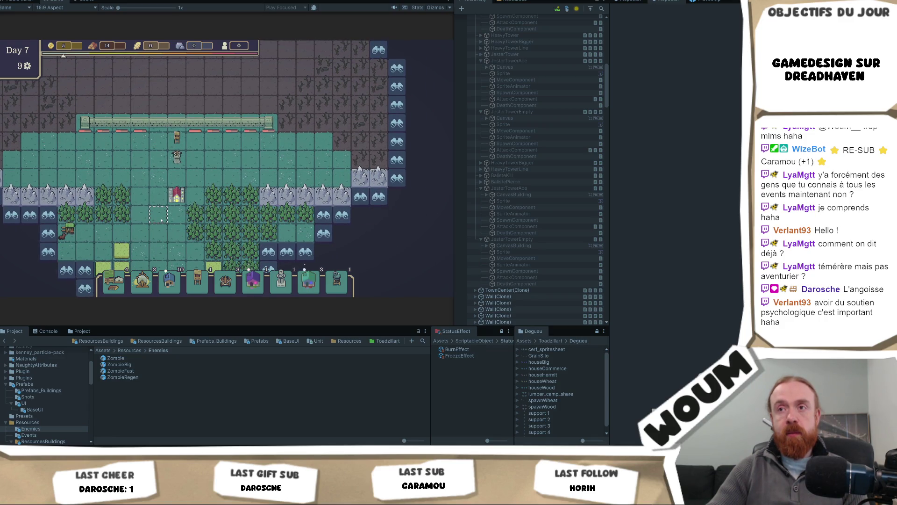
Step: Harvest the forest tile to bring wood to 24 and inspect the Base Tower's range
scroll(161, 219, up, 1)
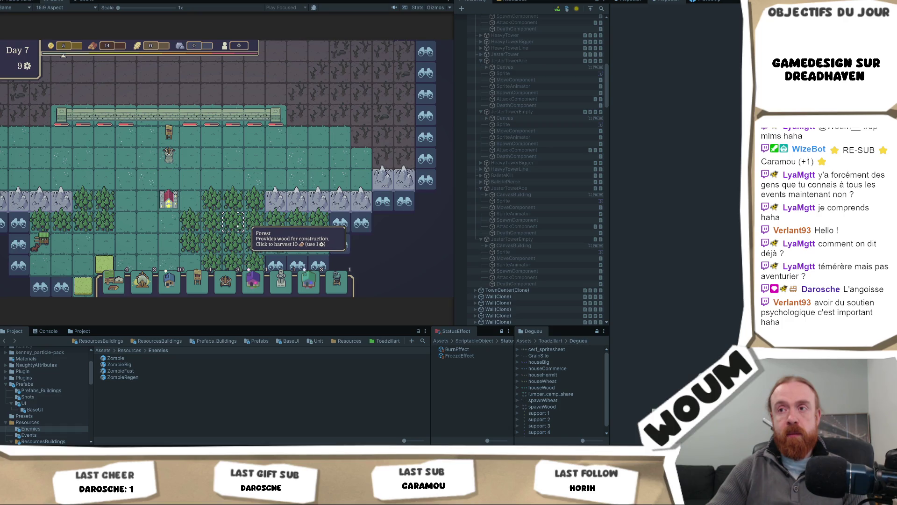
click(238, 226)
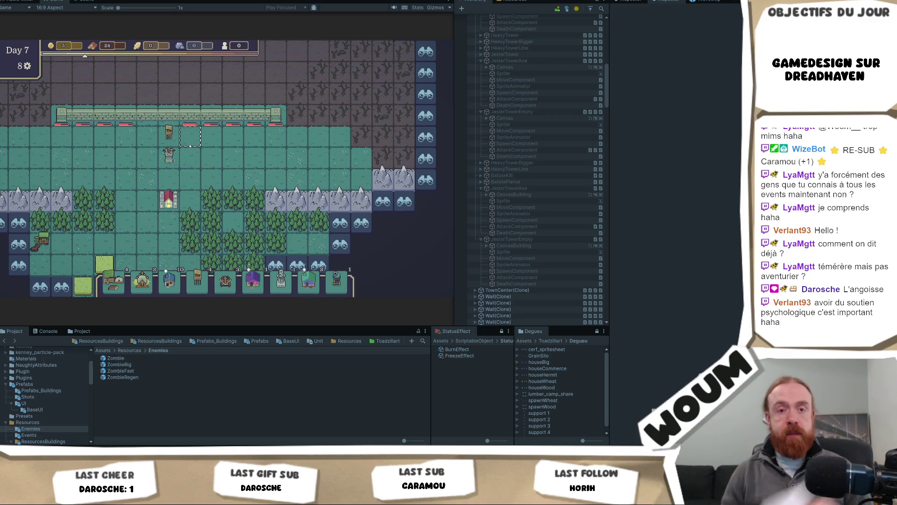
click(167, 142)
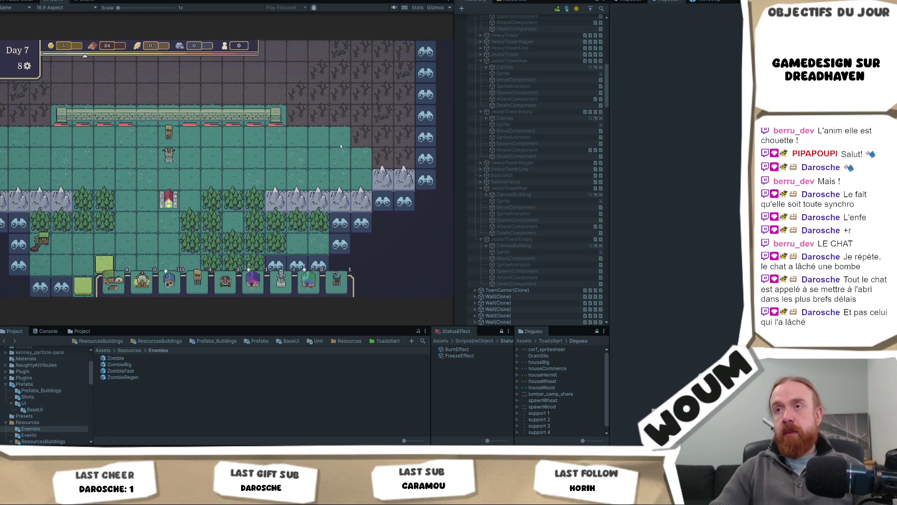
Step: Pan the Dreadhaven camera across the walled town with the W key
key(w)
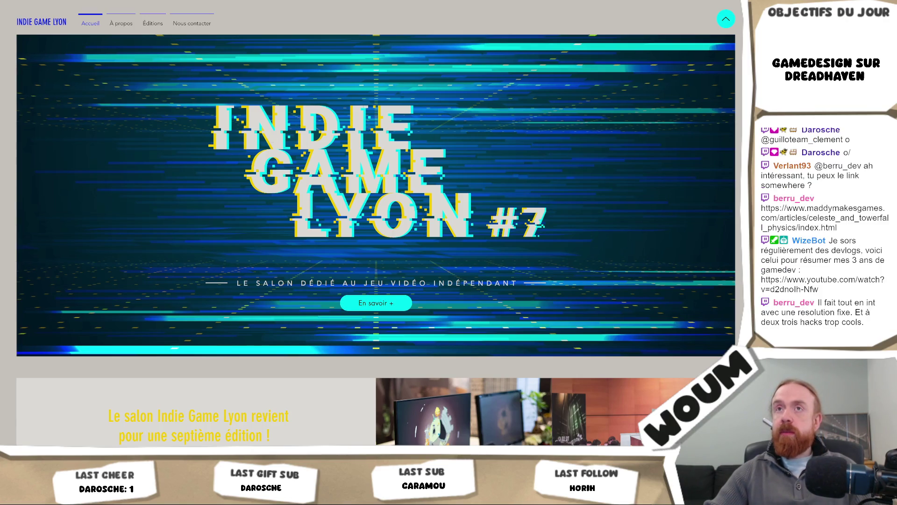
Step: Open the pasted 'Celeste & TowerFall Physics' article URL and skim it down and back up
key(ctrl+l)
key(ctrl+v)
key(Return)
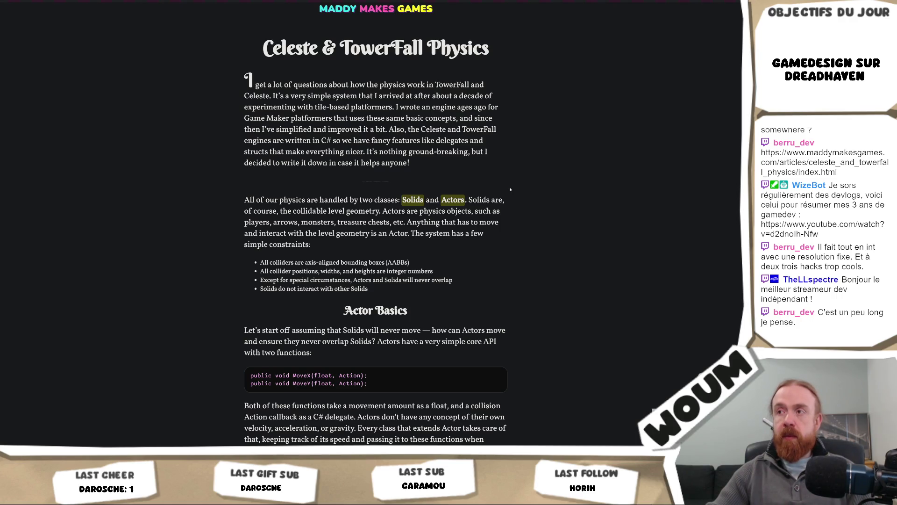
scroll(517, 189, down, 20)
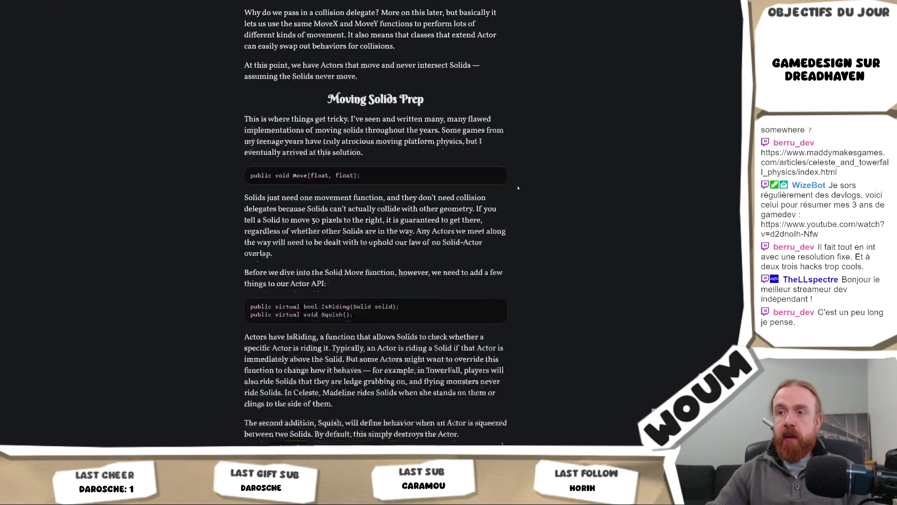
scroll(518, 188, down, 15)
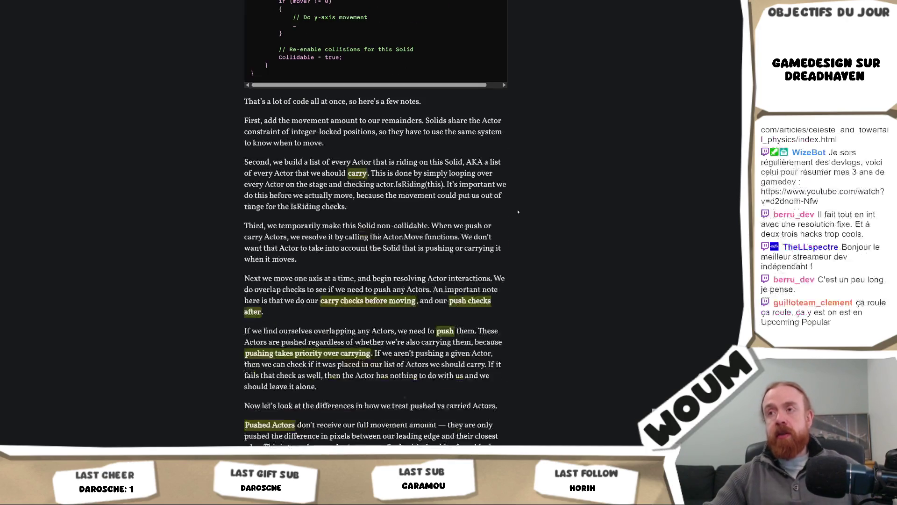
scroll(520, 209, up, 20)
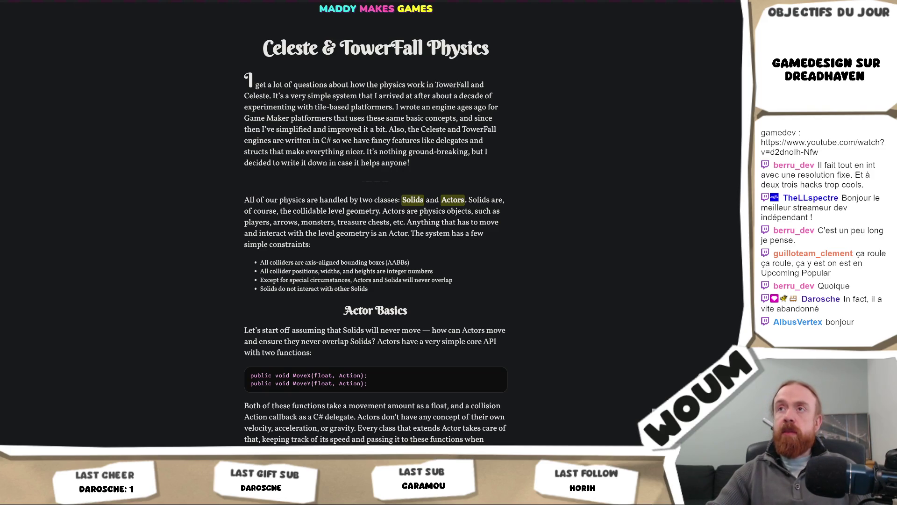
key(ctrl+Tab)
Step: Go to the Steam store homepage and show the Popular Upcoming games list
key(ctrl+l)
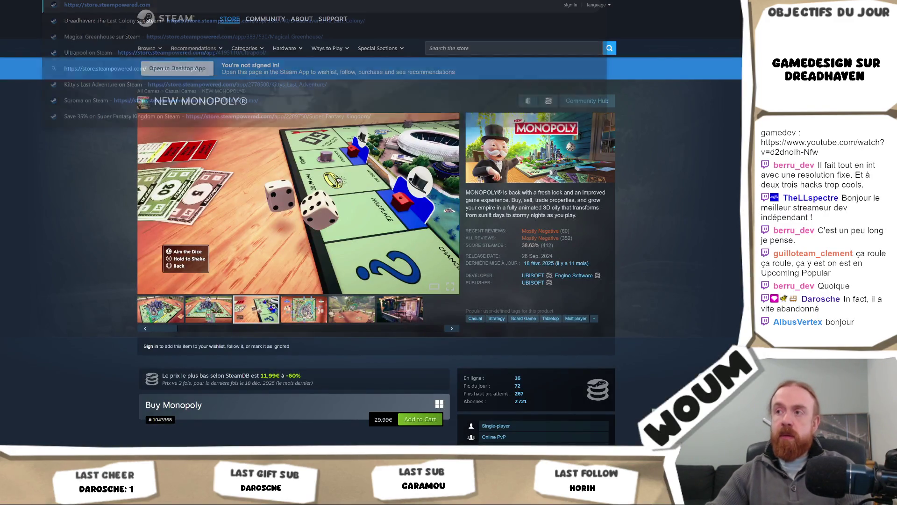
key(Return)
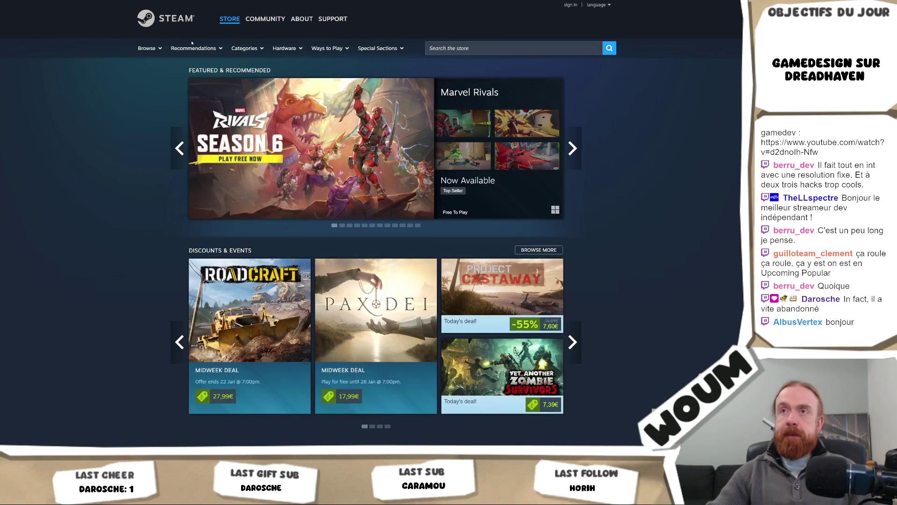
scroll(188, 141, down, 15)
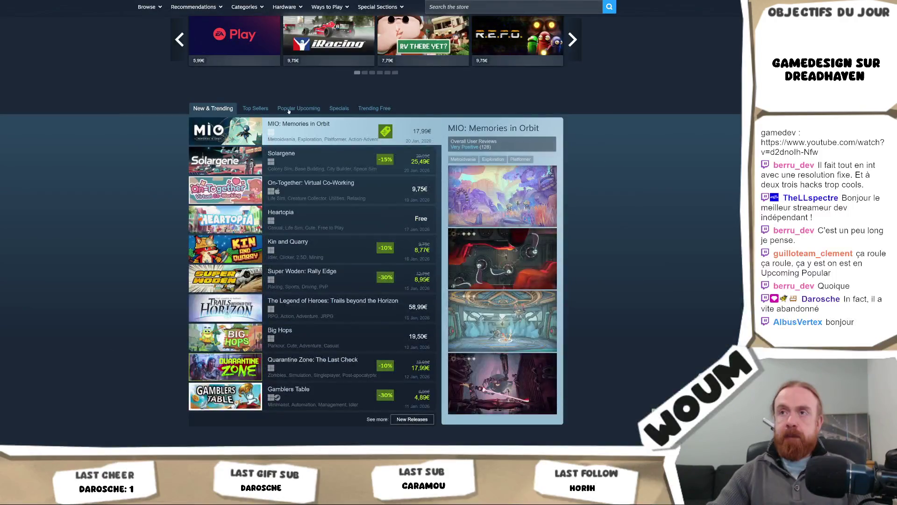
click(293, 108)
Step: Browse the Popular Upcoming list, then return to the Celeste & TowerFall Physics article
right_click(294, 108)
click(154, 170)
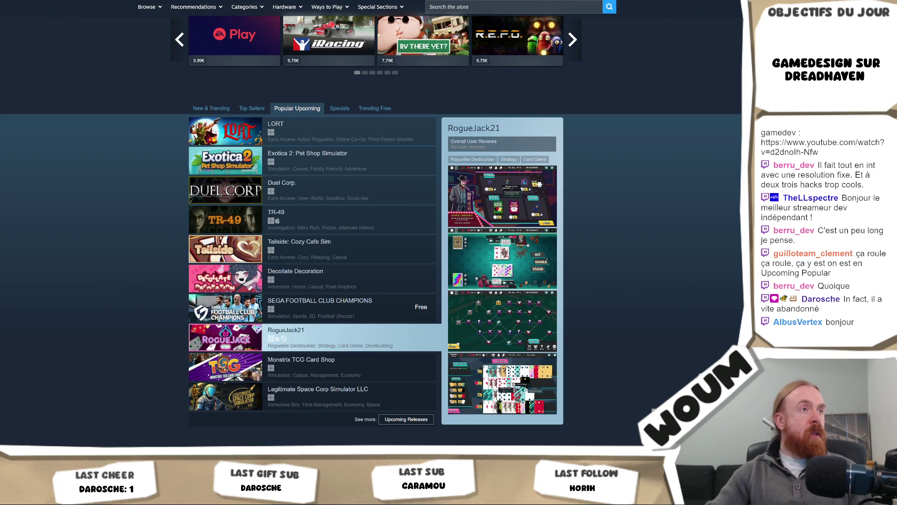
right_click(144, 214)
click(74, 246)
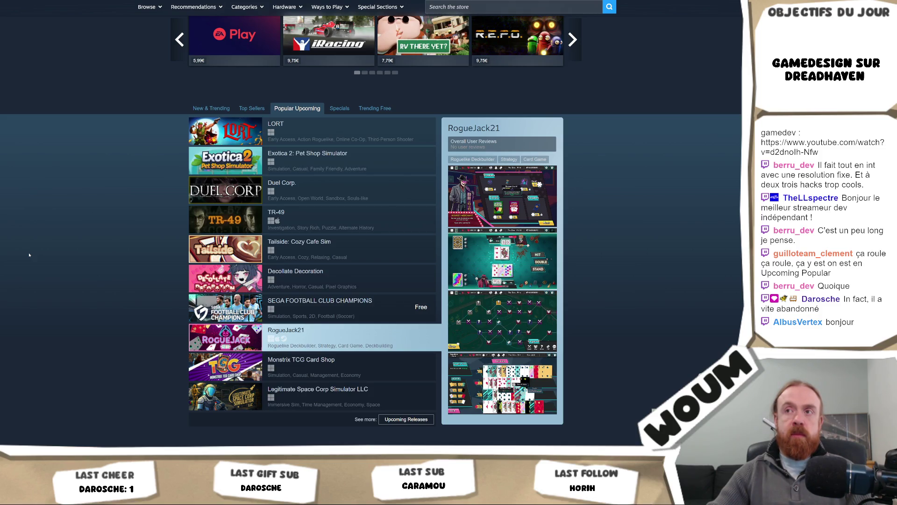
scroll(29, 255, down, 2)
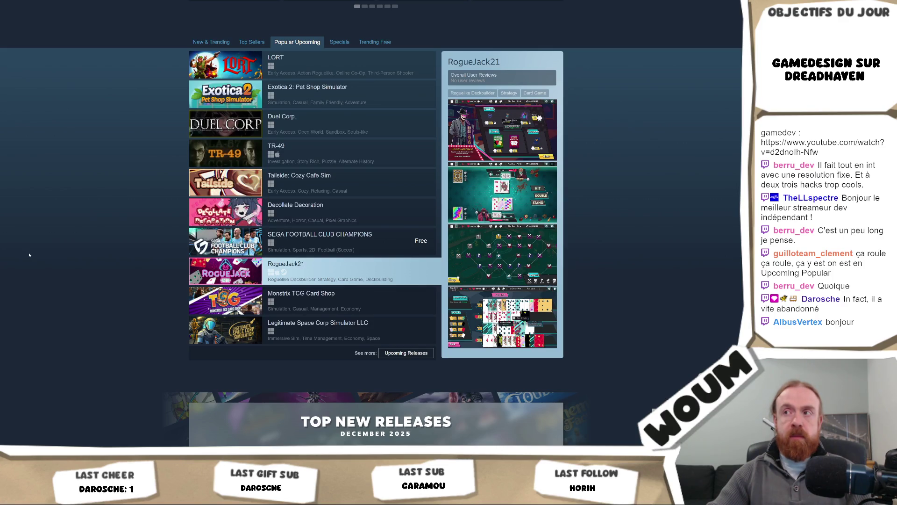
scroll(29, 255, up, 4)
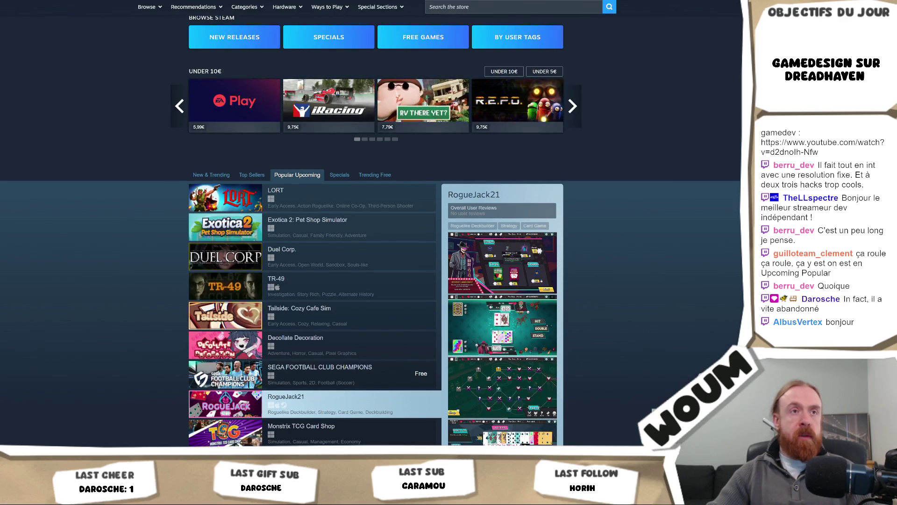
key(ctrl+Tab)
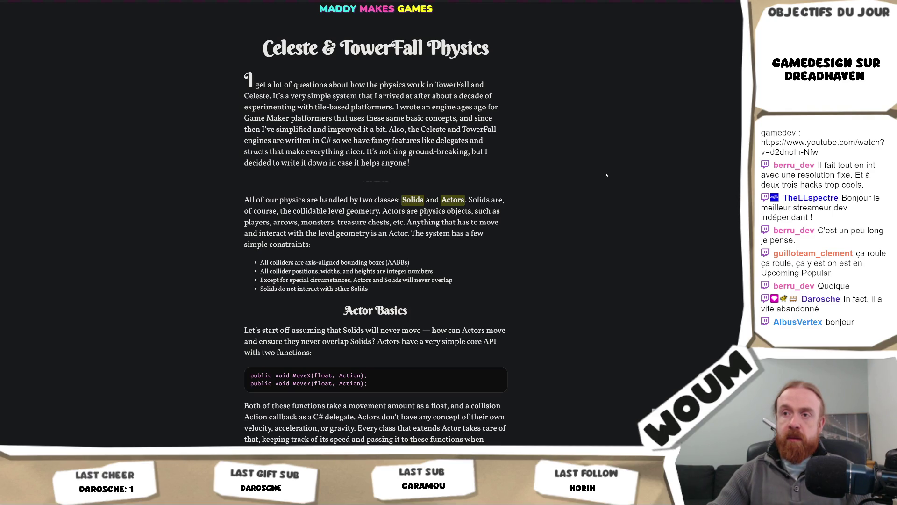
Step: Read through the Celeste & TowerFall Physics article, then go back to the Steam store
scroll(606, 175, down, 2)
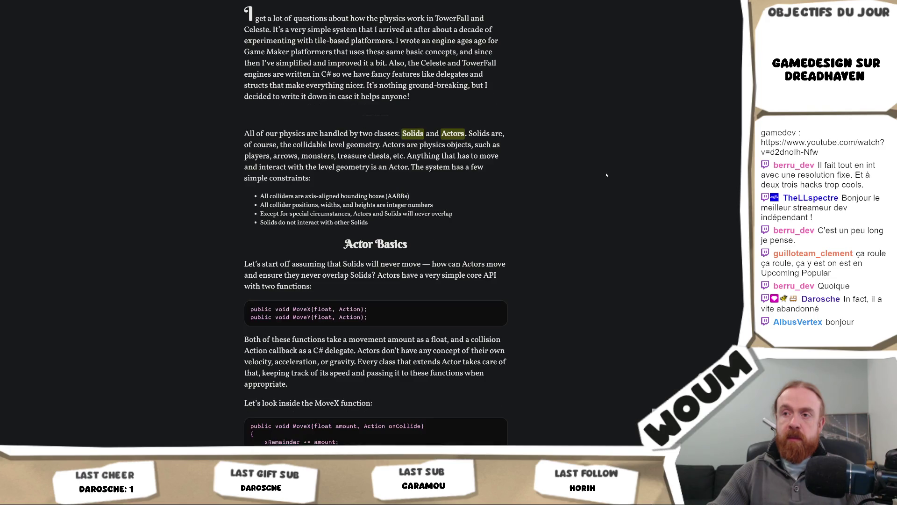
scroll(606, 174, down, 3)
scroll(607, 174, up, 5)
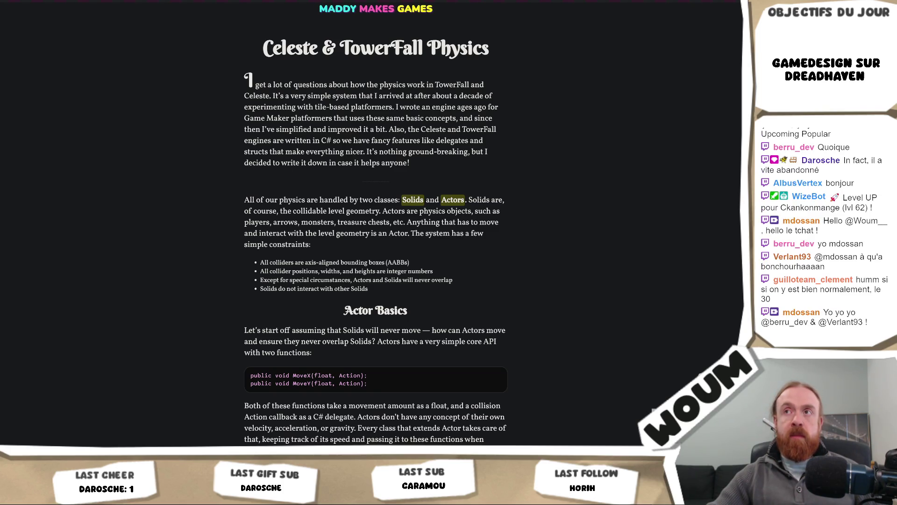
click(281, 1)
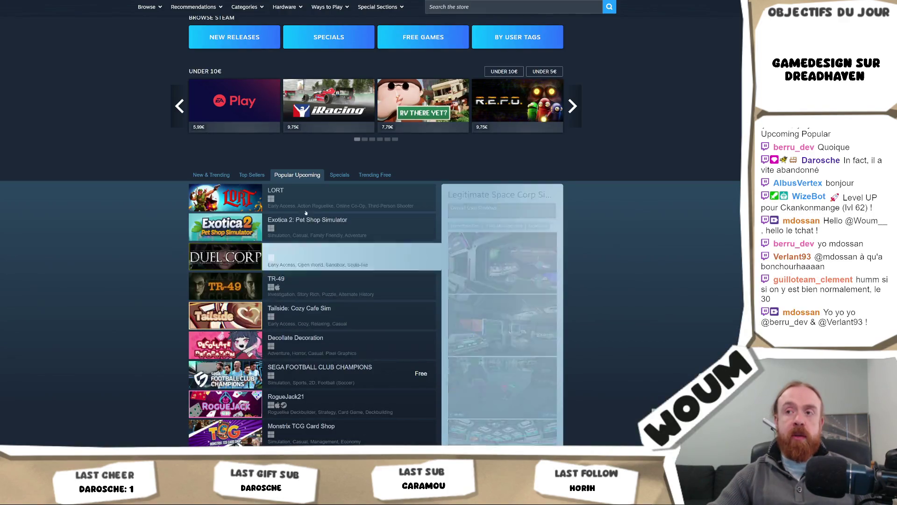
Step: Look over Popular Upcoming from LORT to Legitimate Space Corp Simulator LLC, then return to Unity
scroll(301, 222, down, 3)
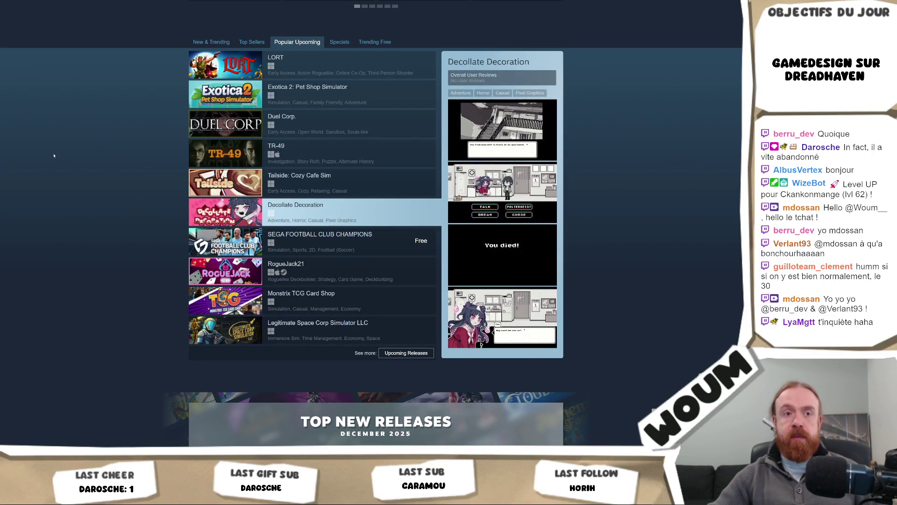
scroll(54, 156, up, 2)
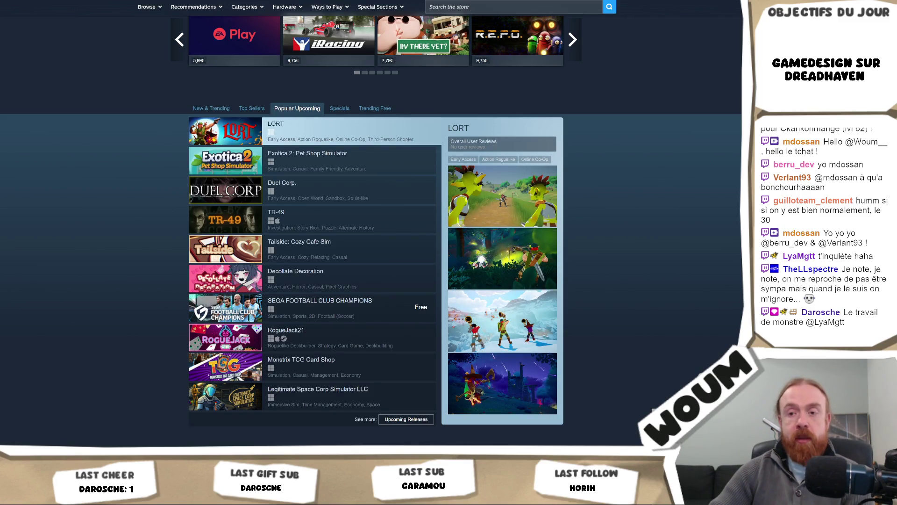
key(alt+Tab)
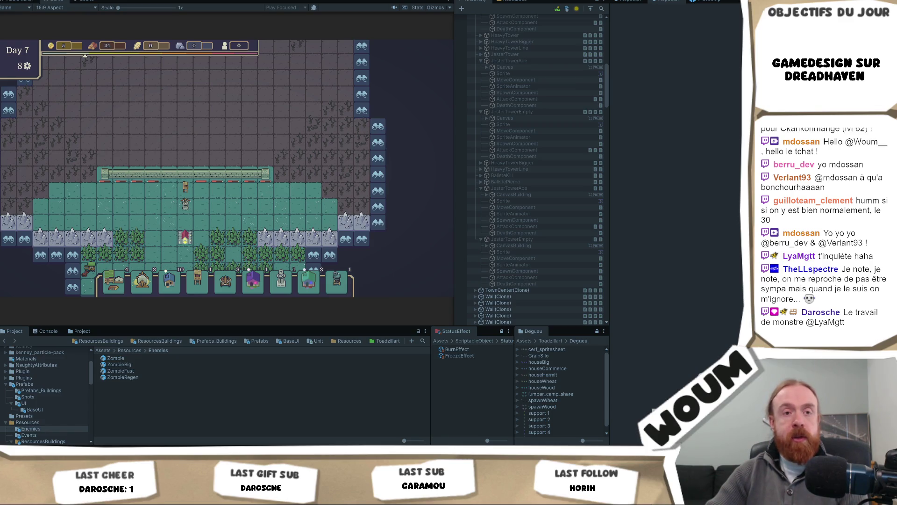
mouse_move(171, 181)
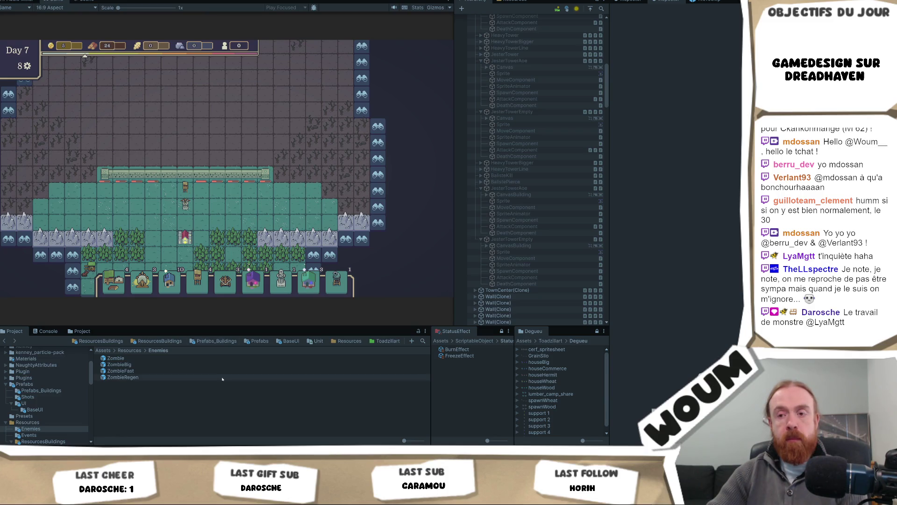
mouse_move(167, 495)
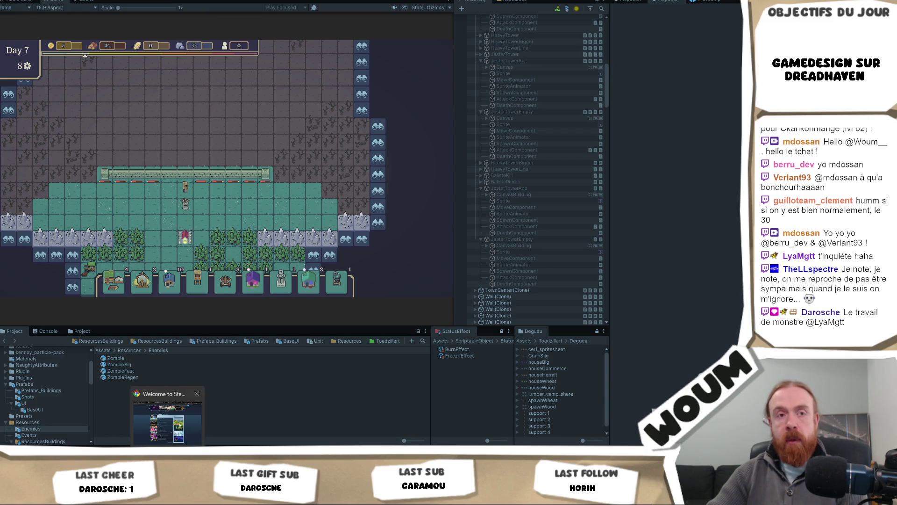
Step: Bring the Steam Store back and go to Browse > Upcoming Releases
click(167, 418)
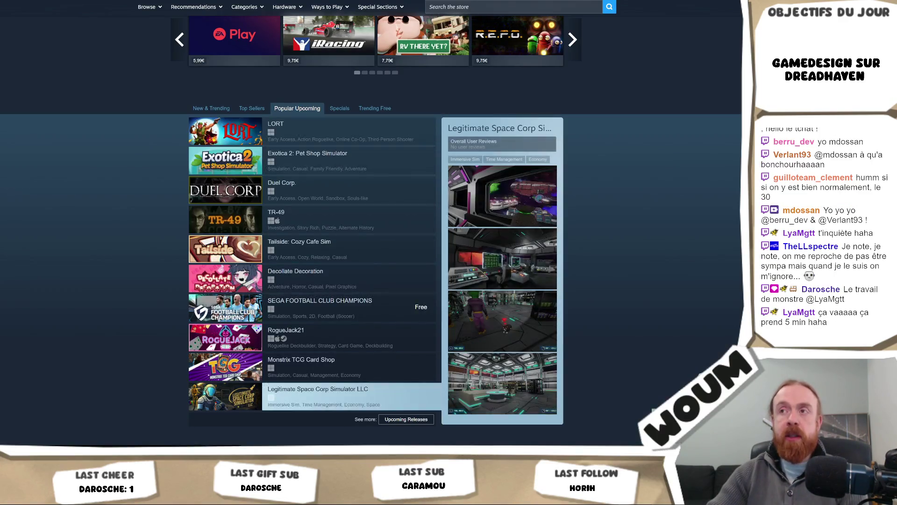
scroll(350, 397, up, 15)
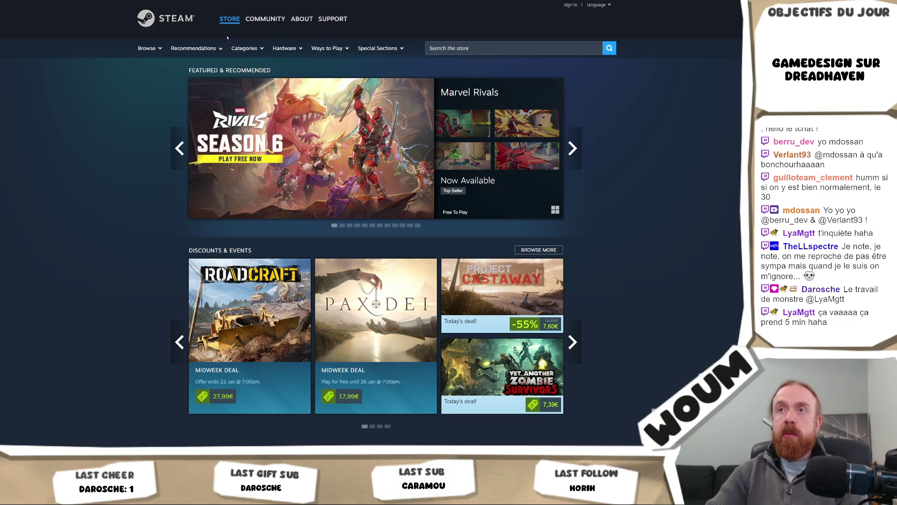
click(194, 48)
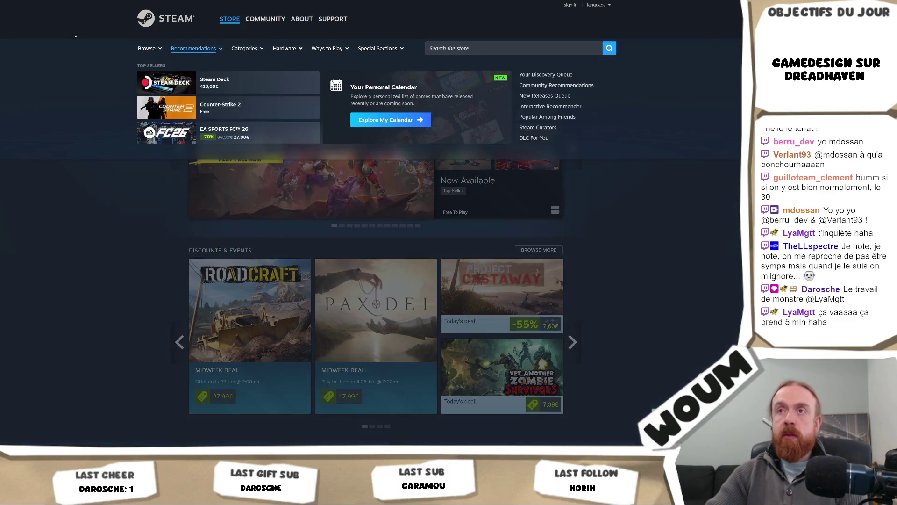
click(159, 49)
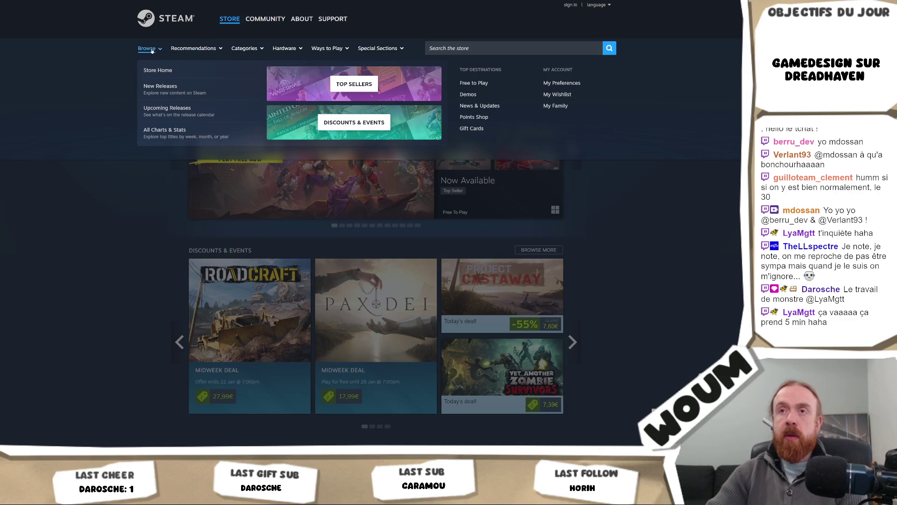
click(187, 111)
Step: Scroll the All Upcoming Releases list, then return to the Popular Upcoming page
scroll(268, 240, down, 3)
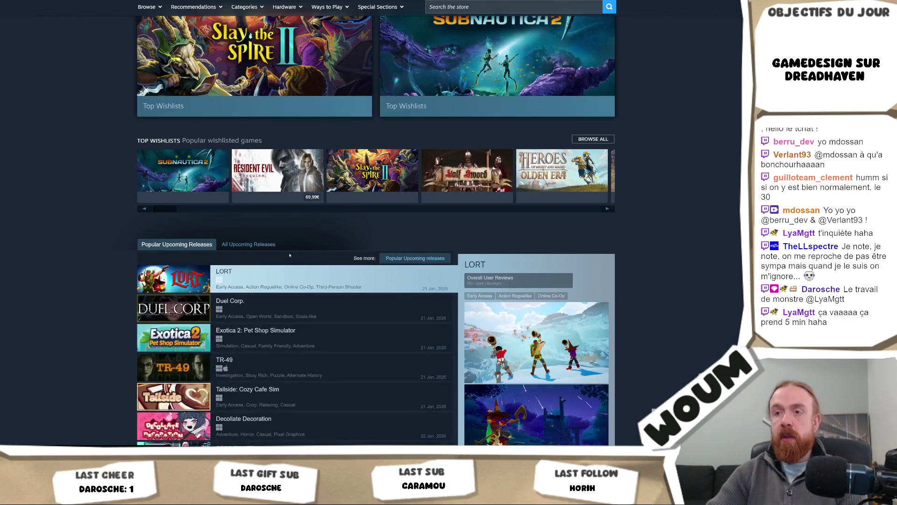
click(268, 240)
scroll(721, 259, down, 5)
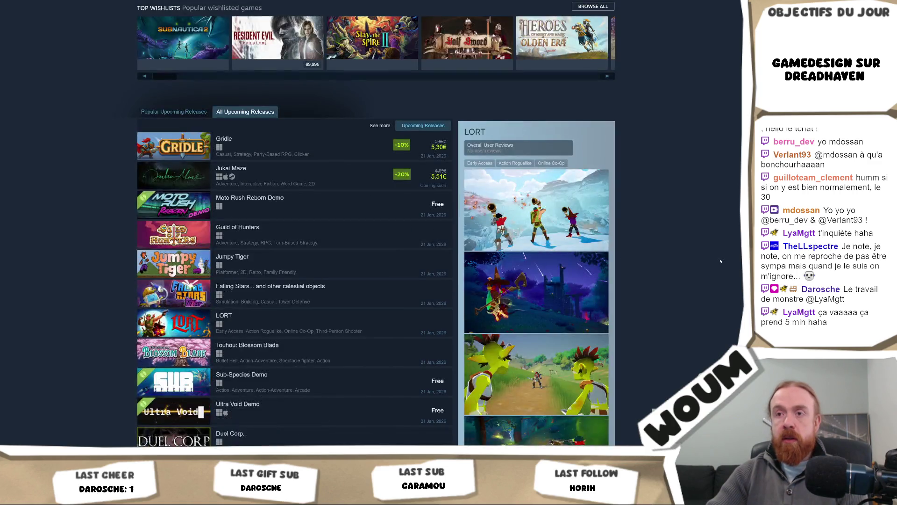
scroll(721, 259, up, 5)
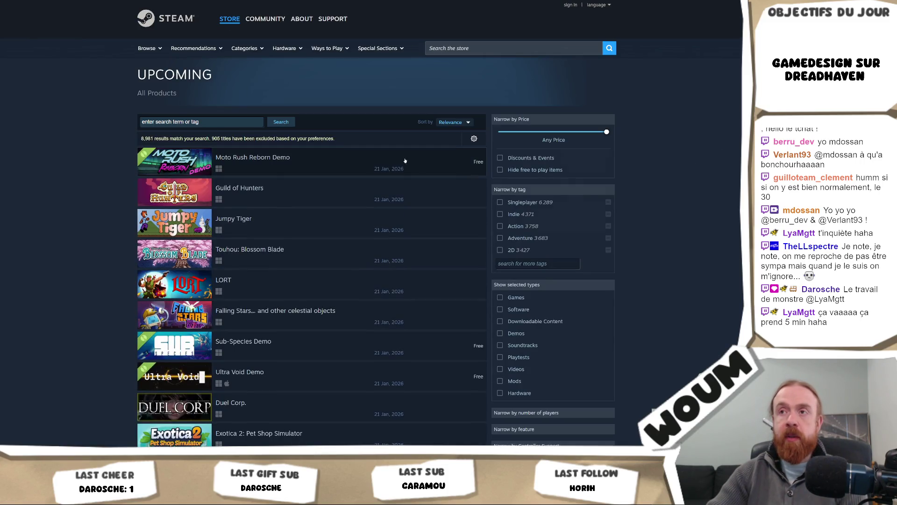
scroll(718, 151, down, 10)
scroll(734, 177, down, 20)
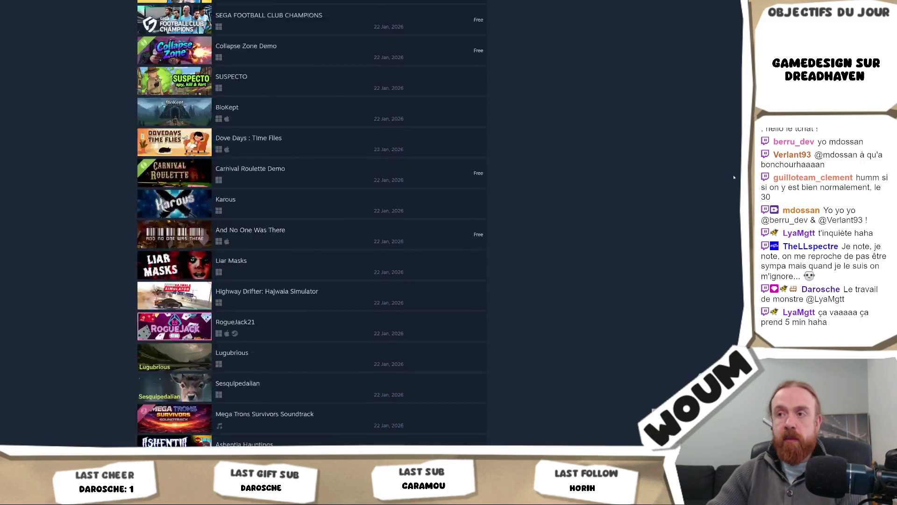
scroll(732, 177, down, 5)
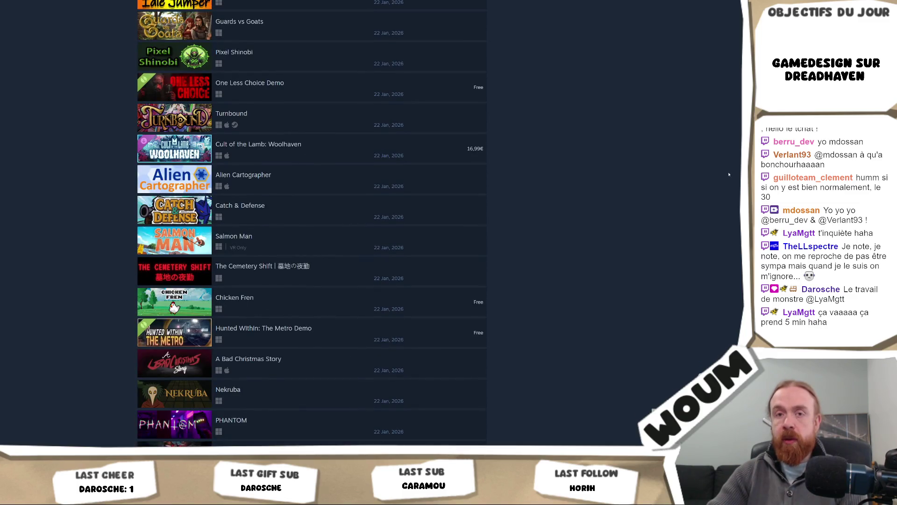
key(alt+Left)
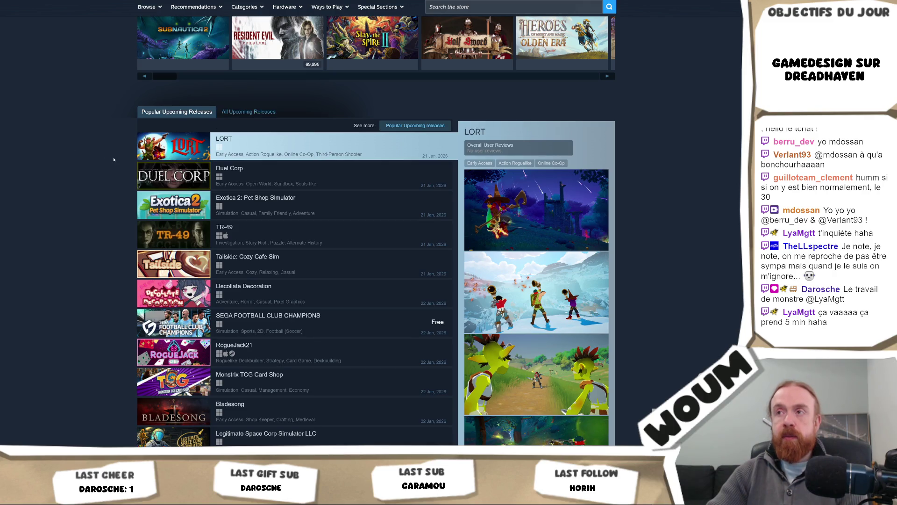
scroll(113, 159, down, 4)
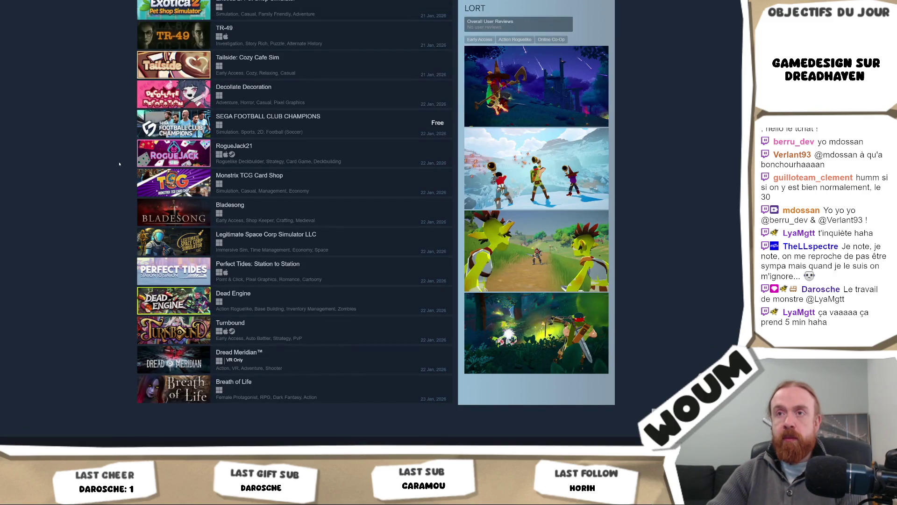
scroll(119, 164, up, 4)
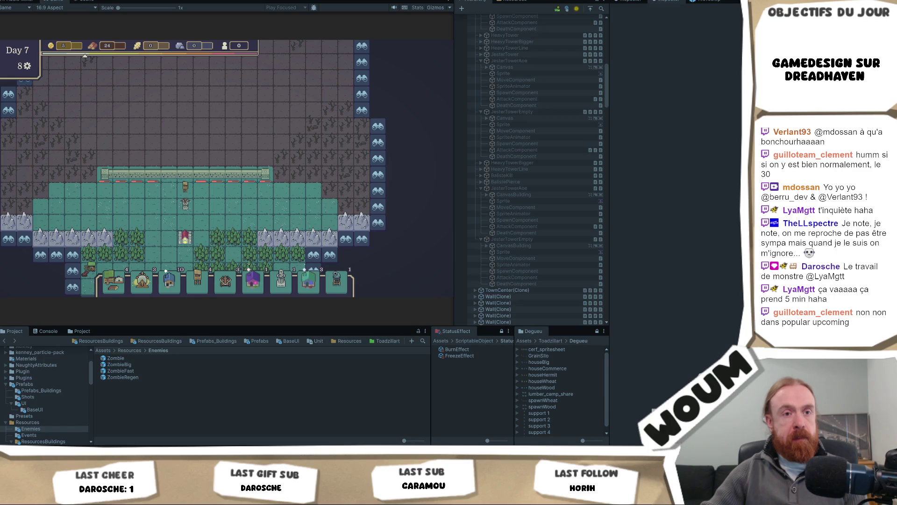
key(alt+Tab)
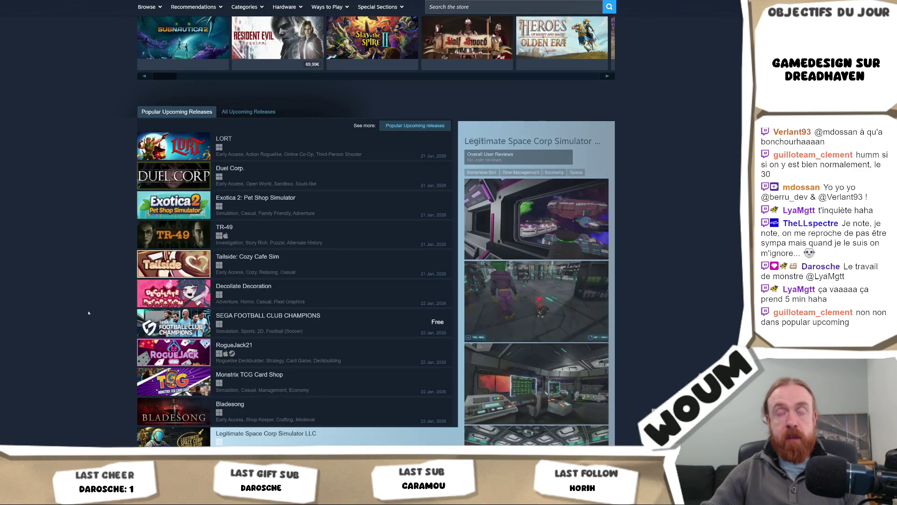
scroll(66, 205, down, 2)
scroll(65, 163, down, 5)
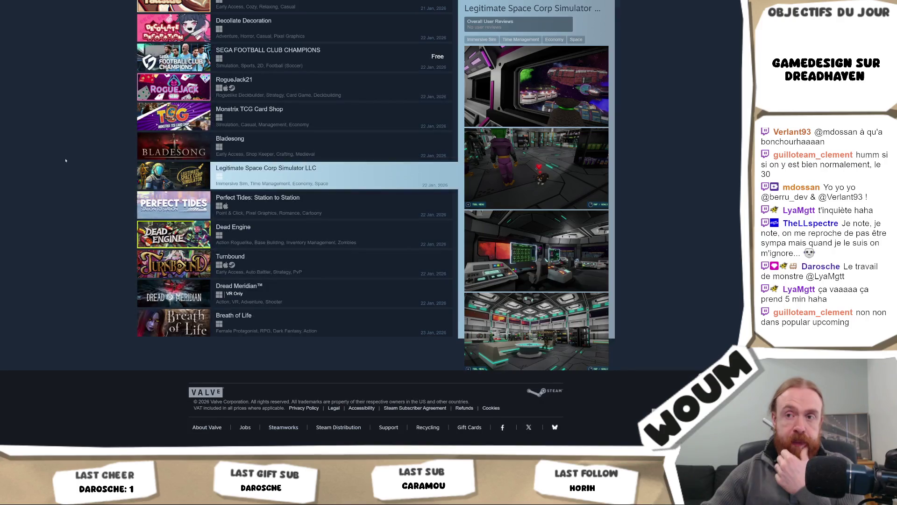
scroll(67, 150, up, 7)
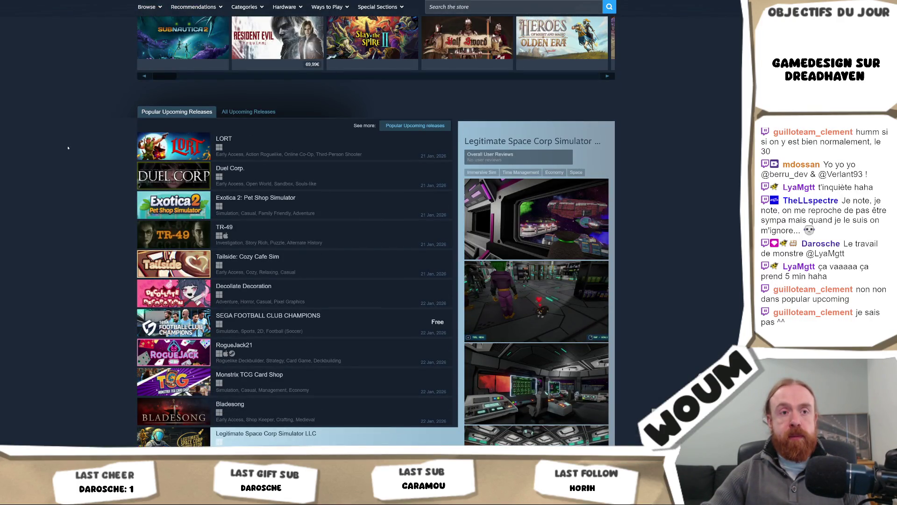
scroll(68, 147, down, 1)
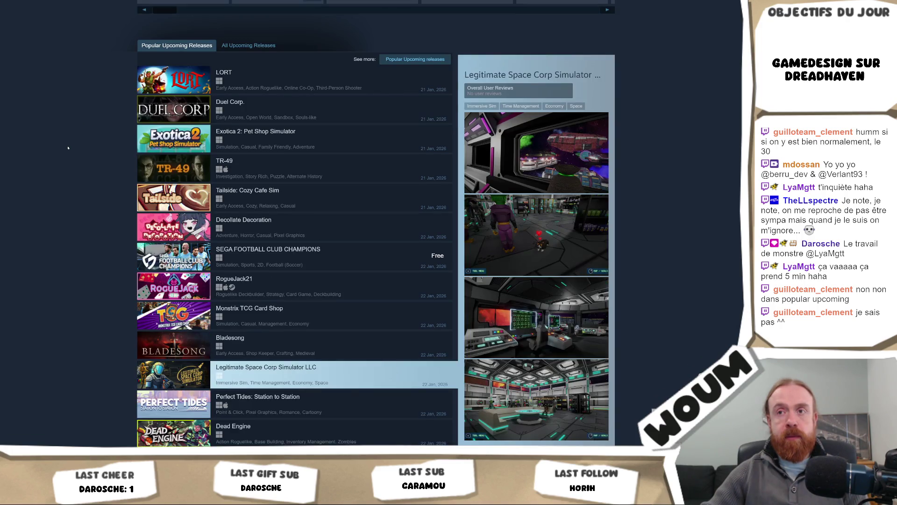
scroll(70, 145, down, 1)
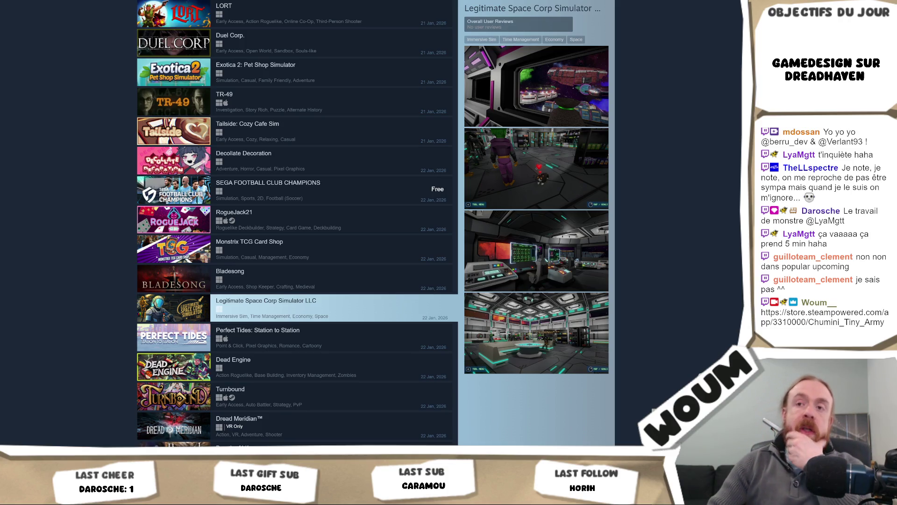
scroll(392, 87, up, 10)
scroll(391, 88, down, 5)
scroll(280, 103, up, 3)
scroll(55, 113, down, 10)
scroll(55, 113, up, 10)
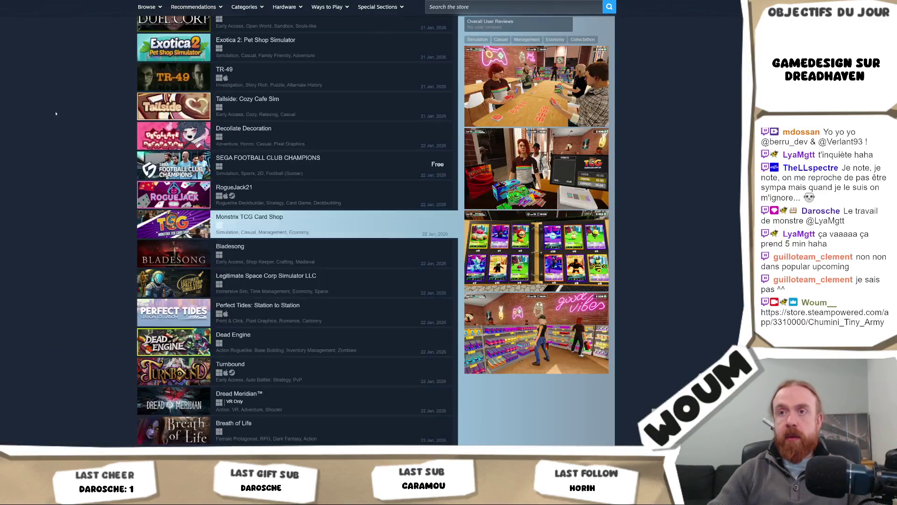
scroll(55, 114, down, 10)
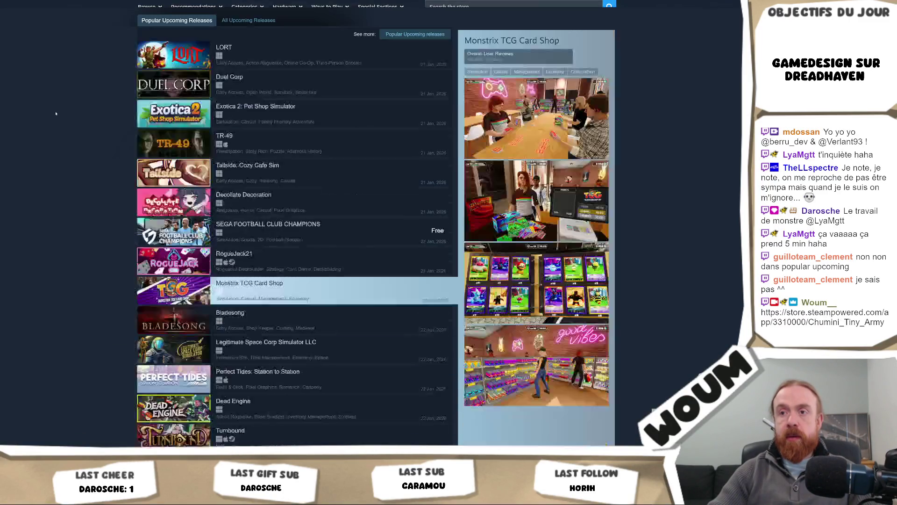
key(ctrl+l)
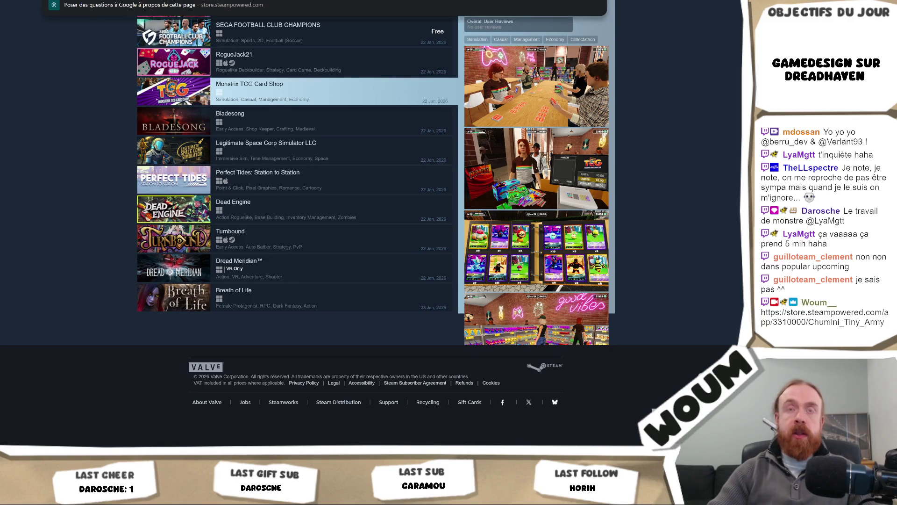
key(ctrl+c)
key(Escape)
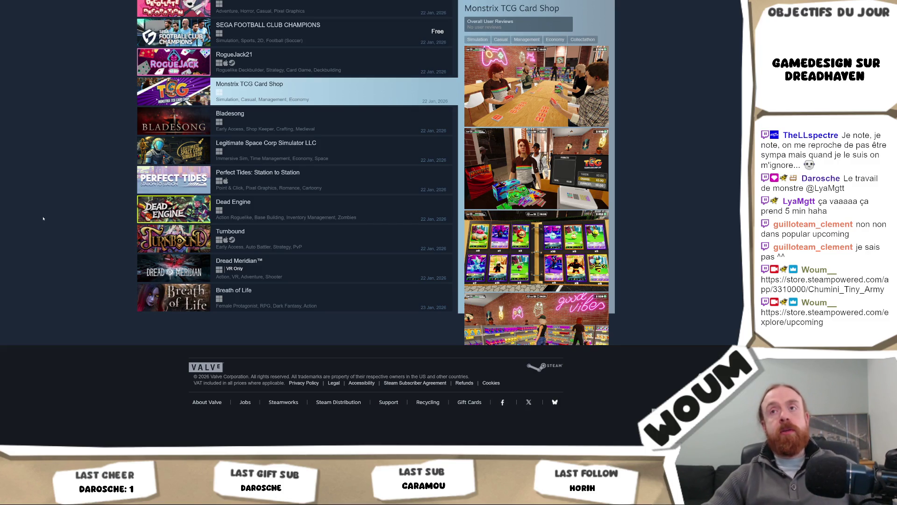
scroll(89, 140, up, 5)
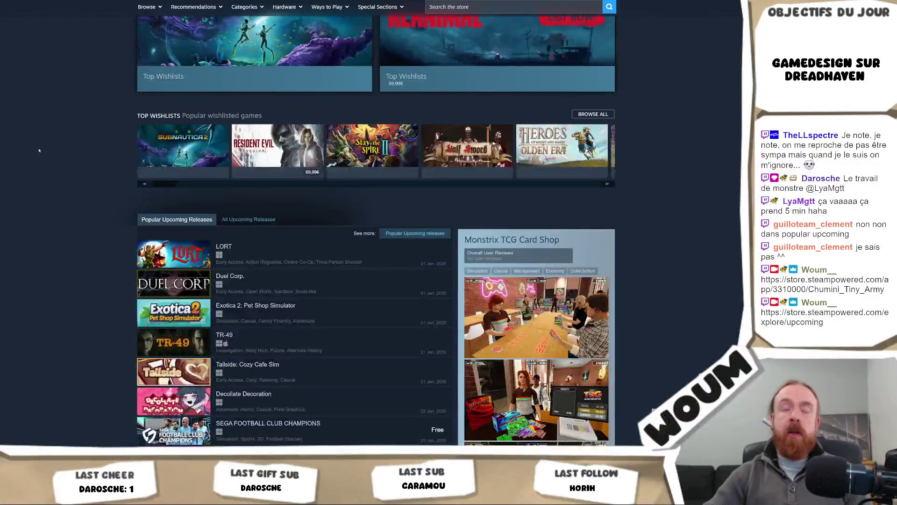
scroll(39, 150, up, 3)
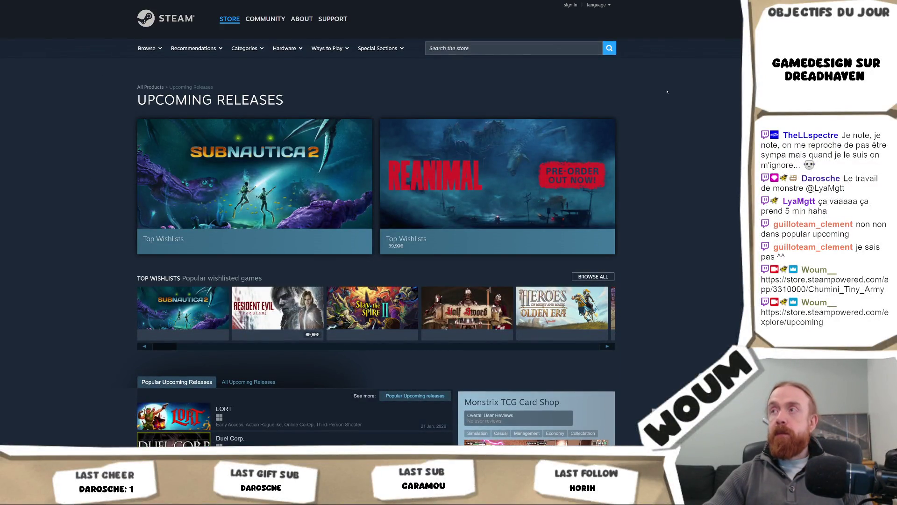
scroll(667, 92, down, 10)
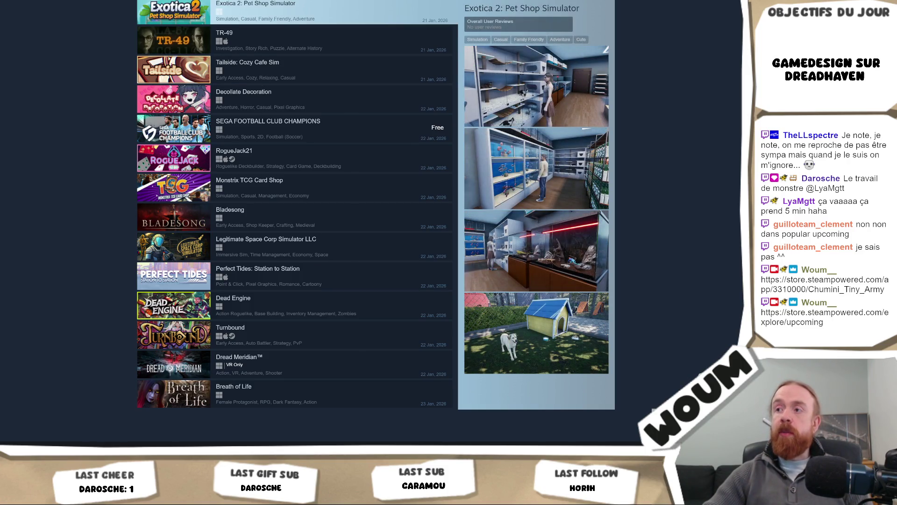
key(alt+Tab)
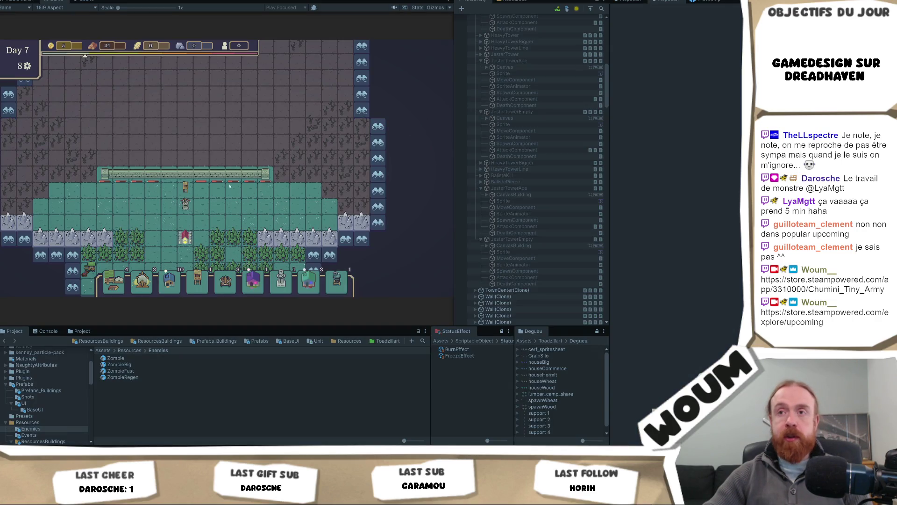
Step: Pan the Dreadhaven Day 7 map to show the yellow cultivated fields south of town
mouse_move(198, 182)
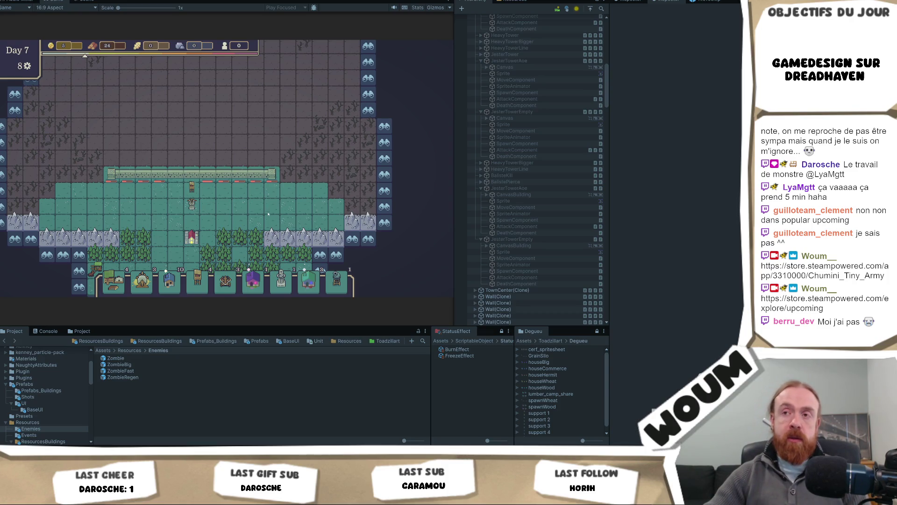
drag(267, 211, 273, 211)
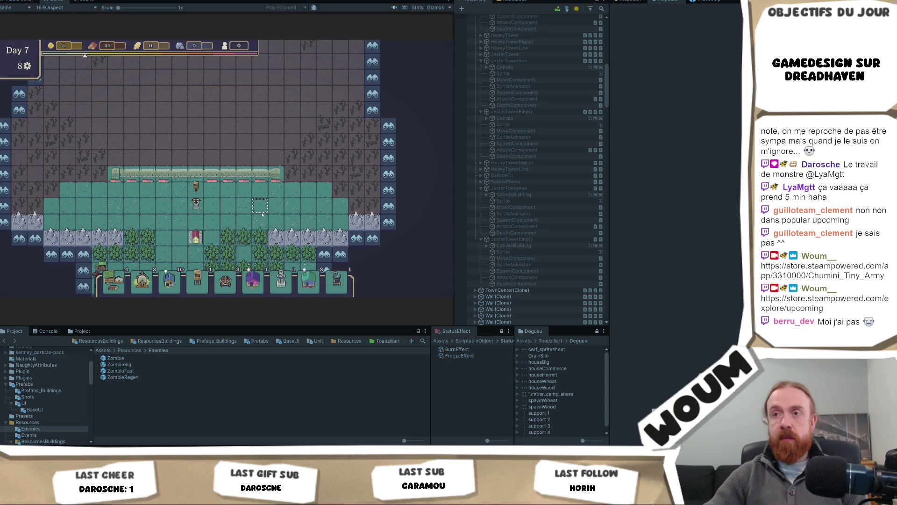
drag(244, 231, 254, 157)
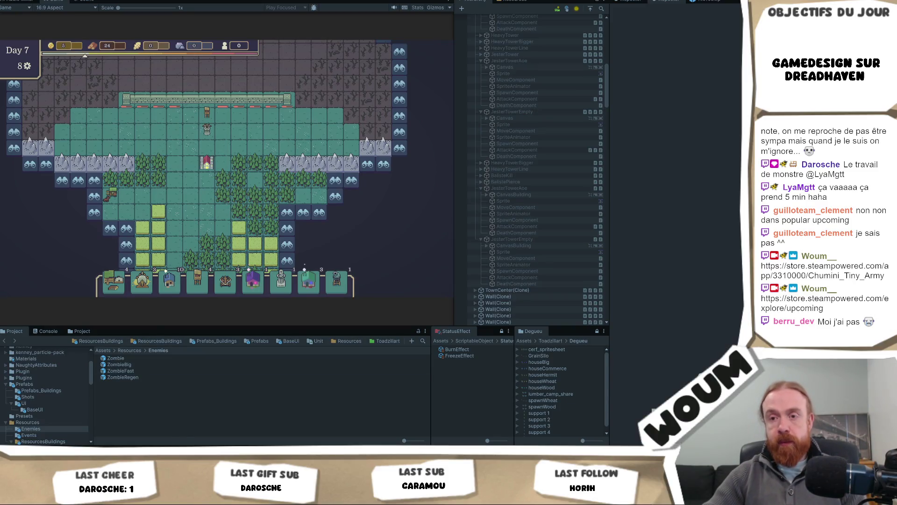
mouse_move(151, 456)
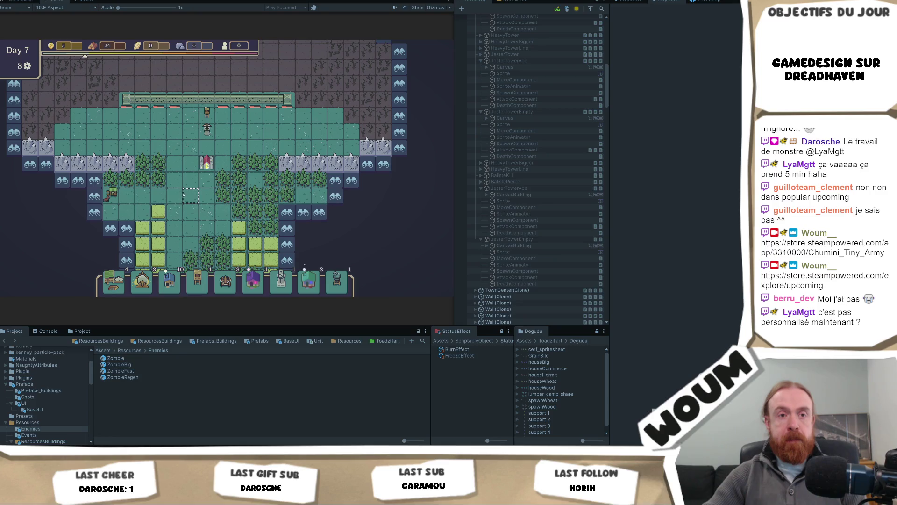
Step: Open the Defense folder to list its tower and wall prefabs
click(108, 343)
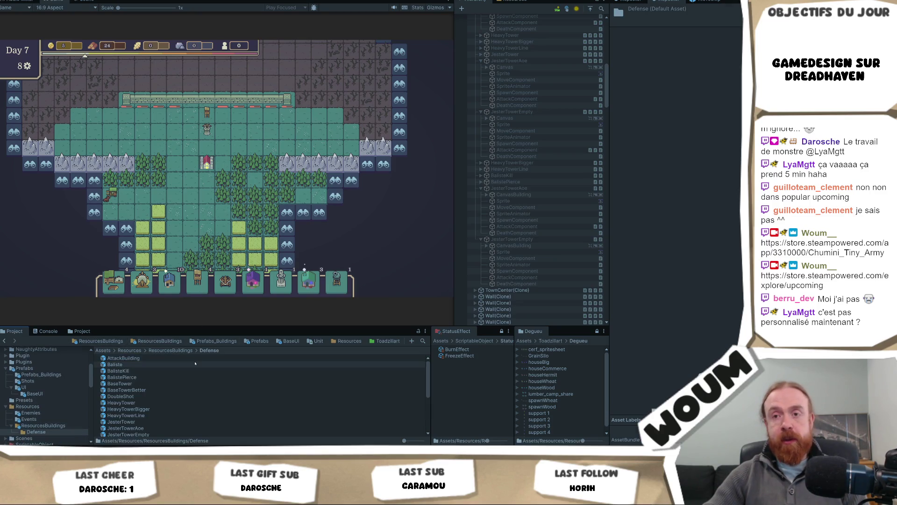
scroll(196, 363, down, 5)
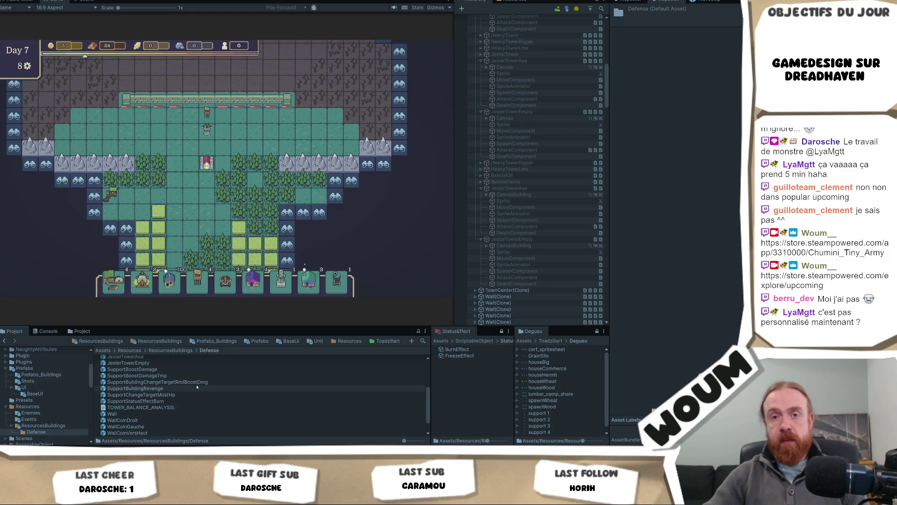
scroll(196, 389, down, 1)
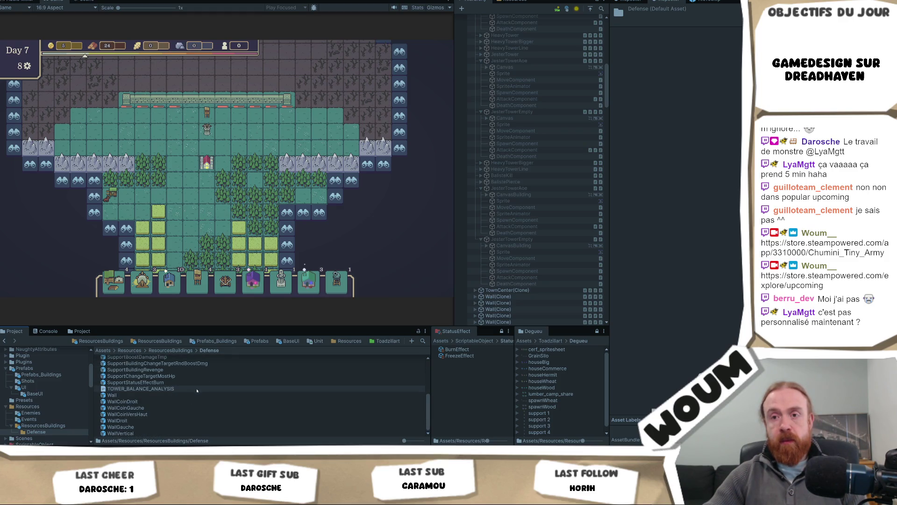
scroll(197, 391, up, 3)
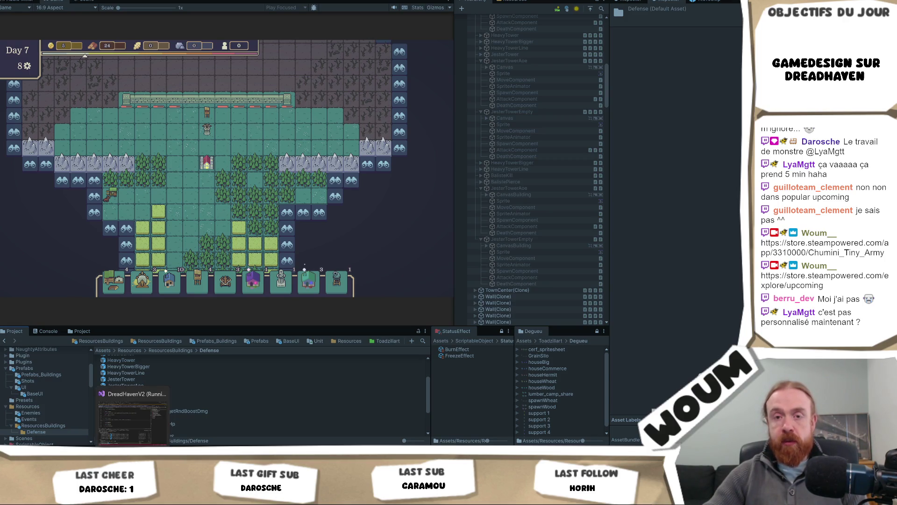
Step: Close the WallGauche search in the DreadHavenV2 code editor, then return to Steam's upcoming releases
click(132, 418)
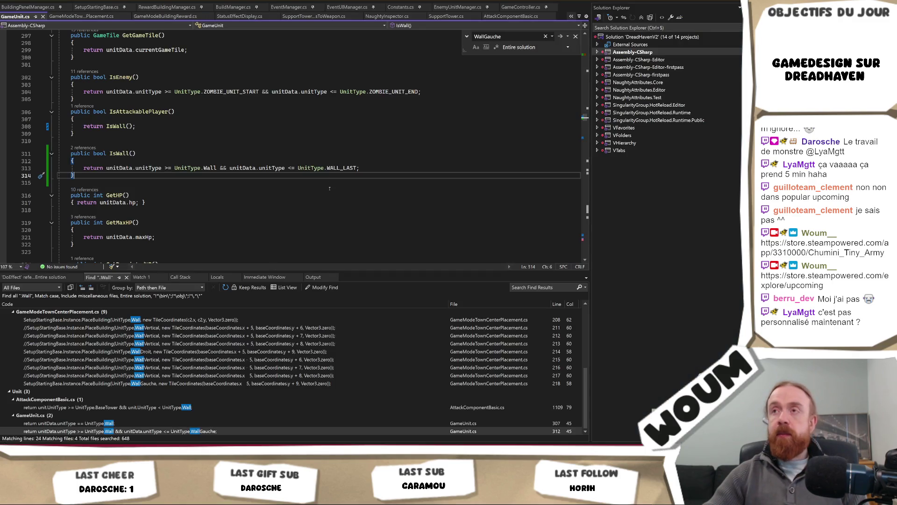
click(576, 36)
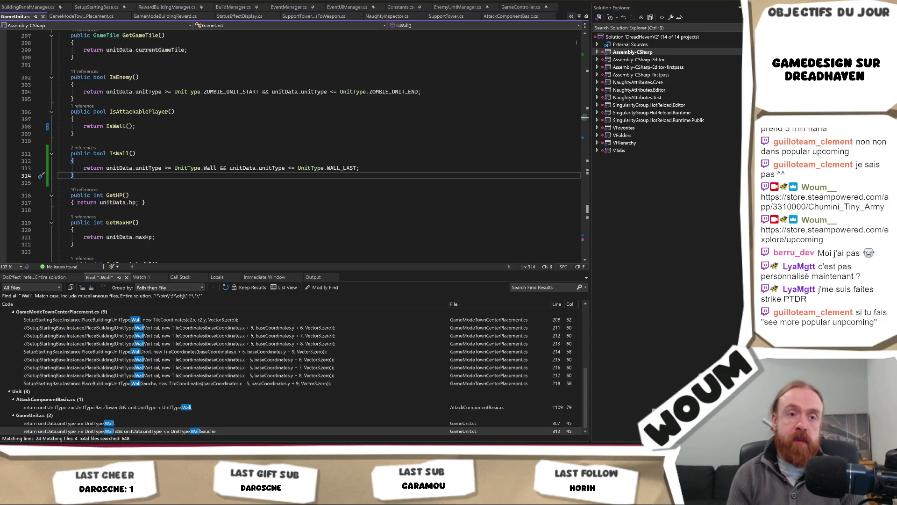
key(alt+Tab)
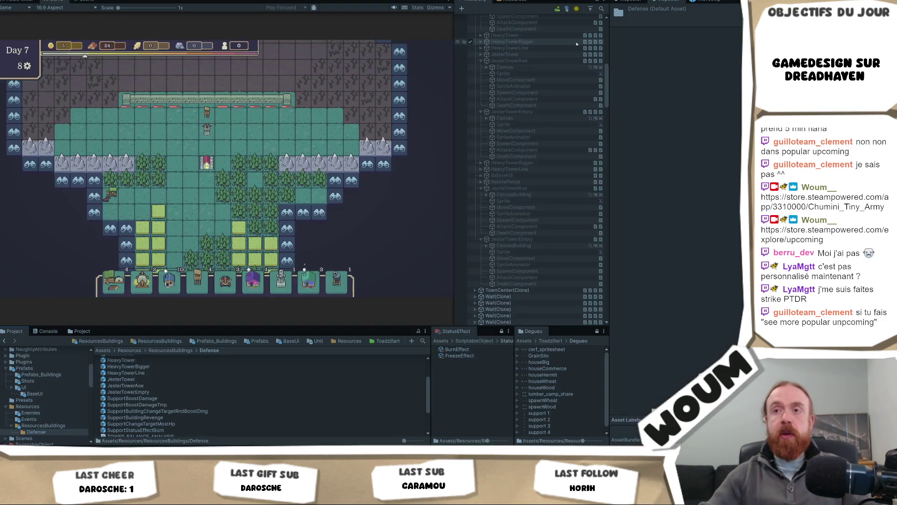
key(alt+Tab)
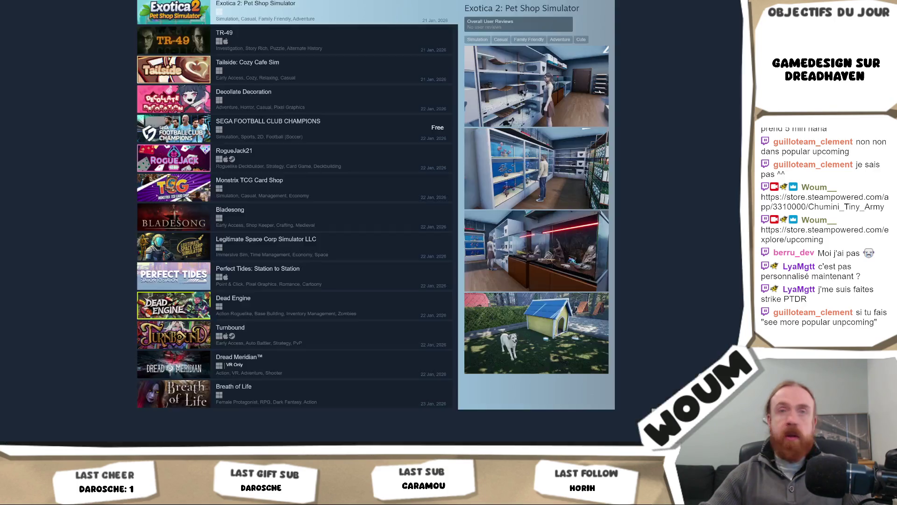
Step: Scroll through the Popular Upcoming Releases list on the Steam Store
scroll(434, 128, up, 10)
scroll(435, 126, down, 7)
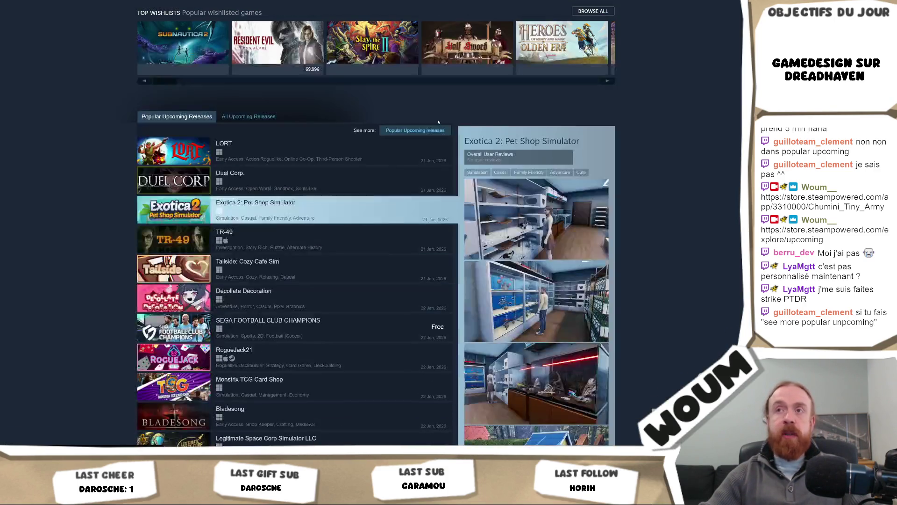
scroll(440, 120, down, 4)
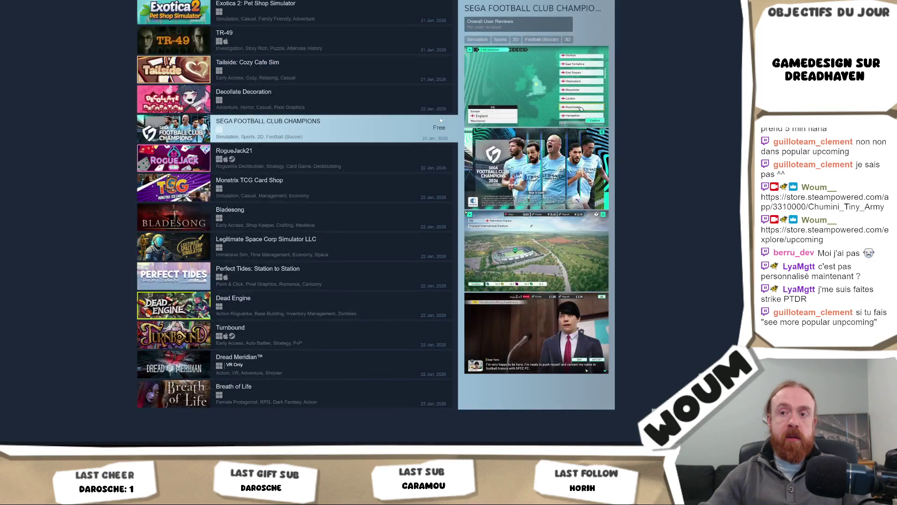
scroll(441, 120, up, 4)
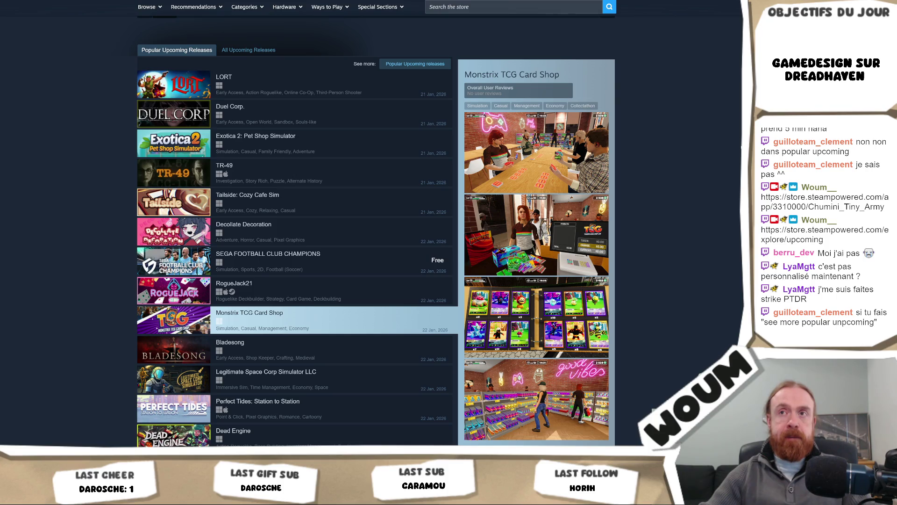
Step: Open the full Popular Upcoming results page (1,390 games) and scroll down and back up
click(415, 63)
scroll(713, 71, down, 12)
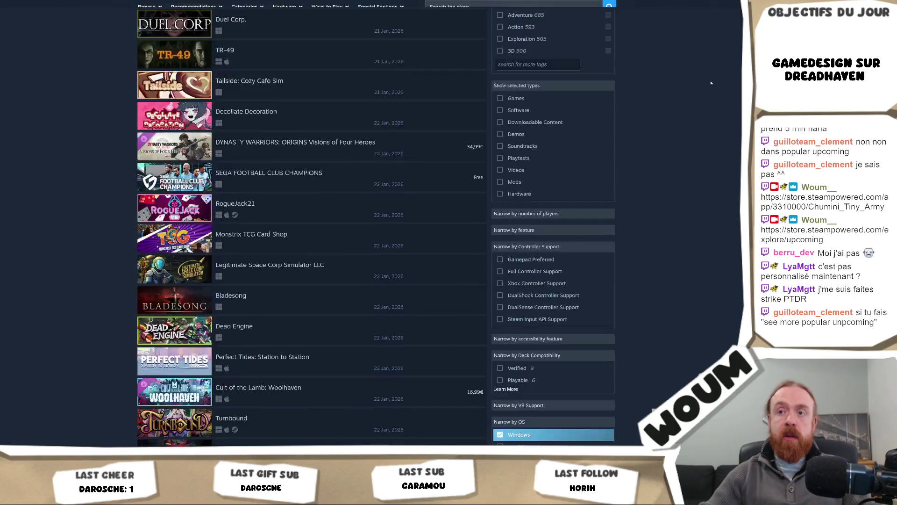
scroll(711, 83, down, 12)
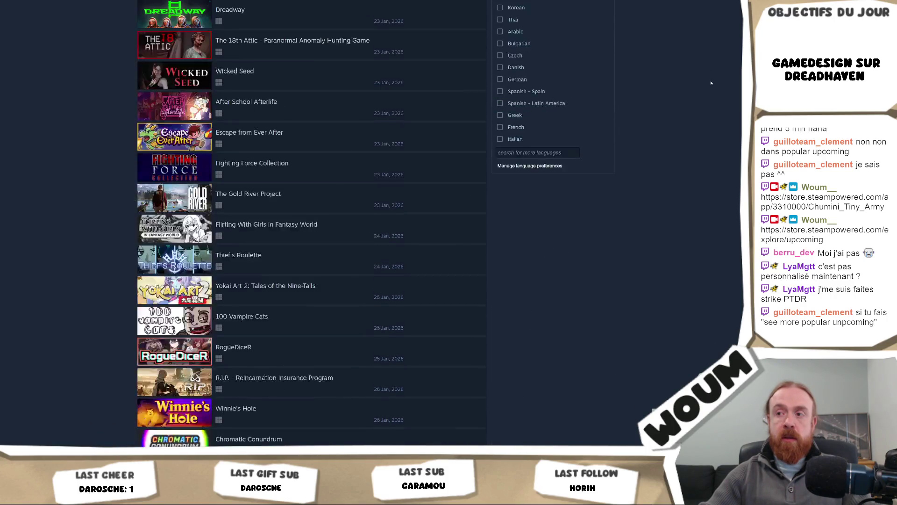
scroll(711, 82, down, 15)
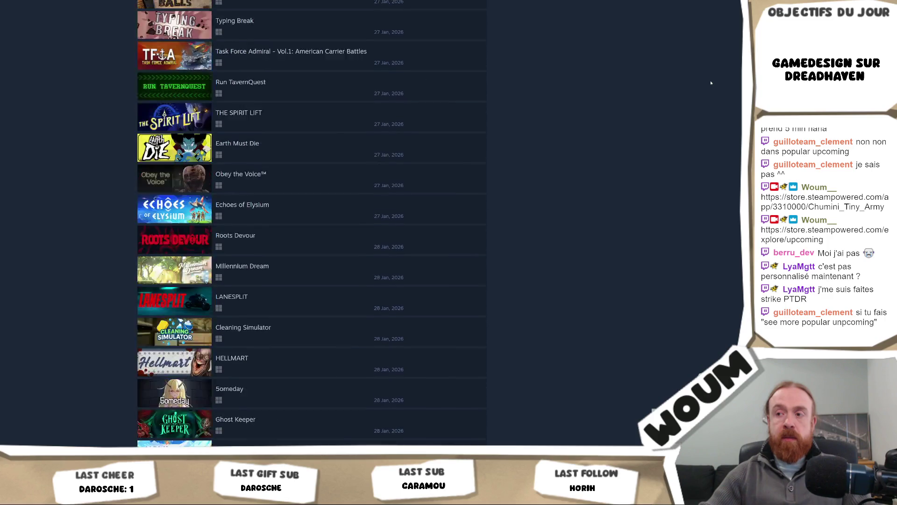
scroll(711, 83, down, 10)
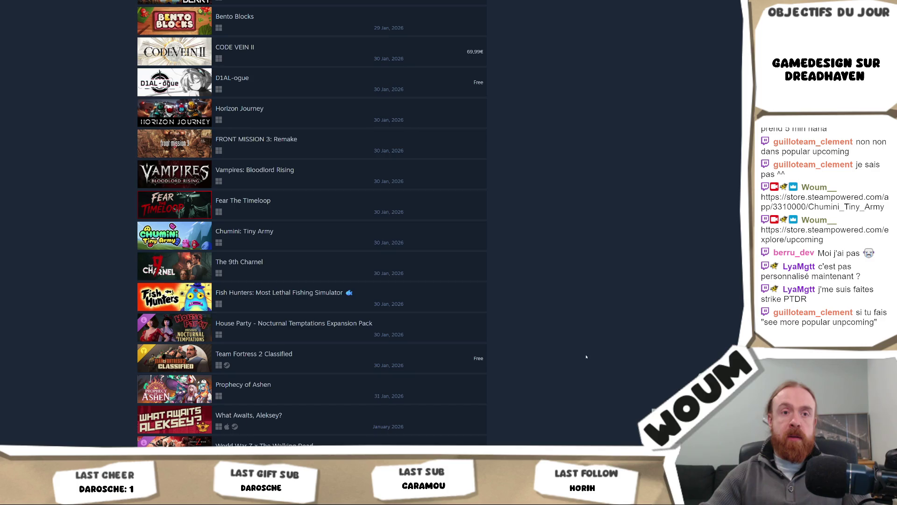
scroll(581, 361, up, 20)
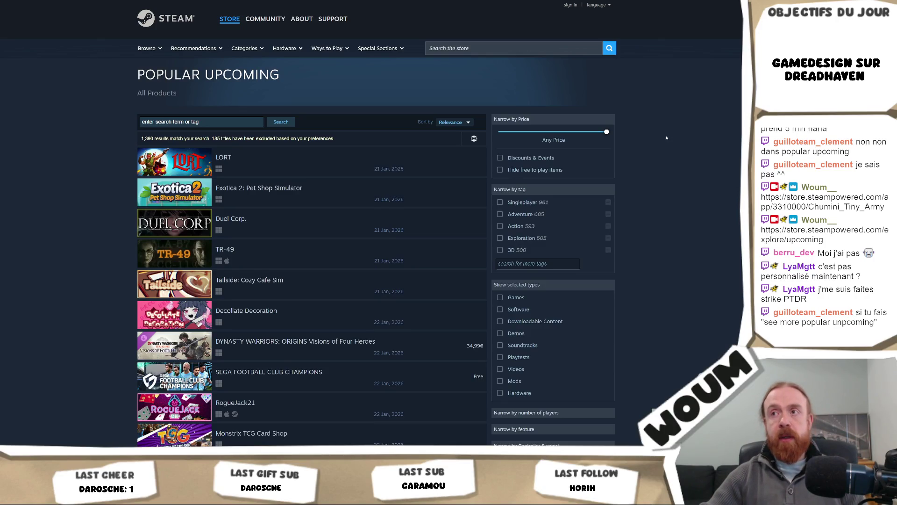
Step: Scroll through the later upcoming games and preview Chumini: Tiny Army
scroll(669, 138, down, 20)
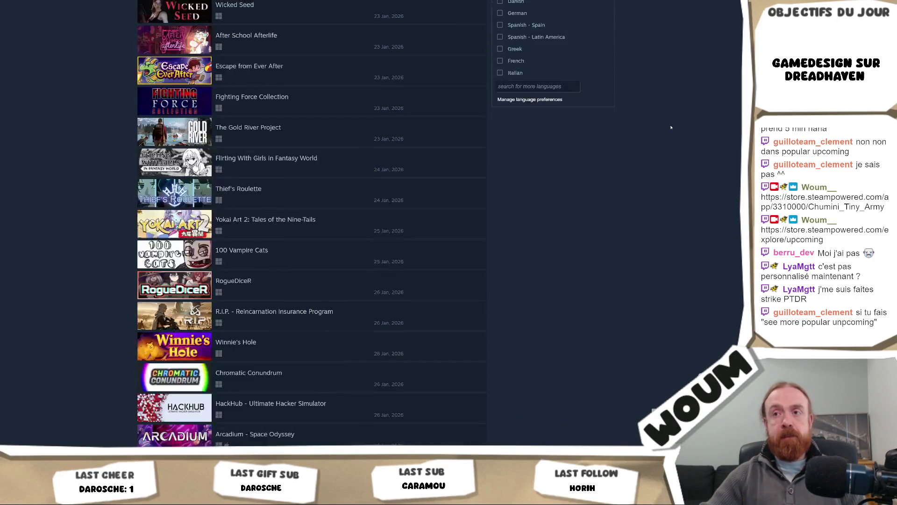
scroll(668, 128, down, 20)
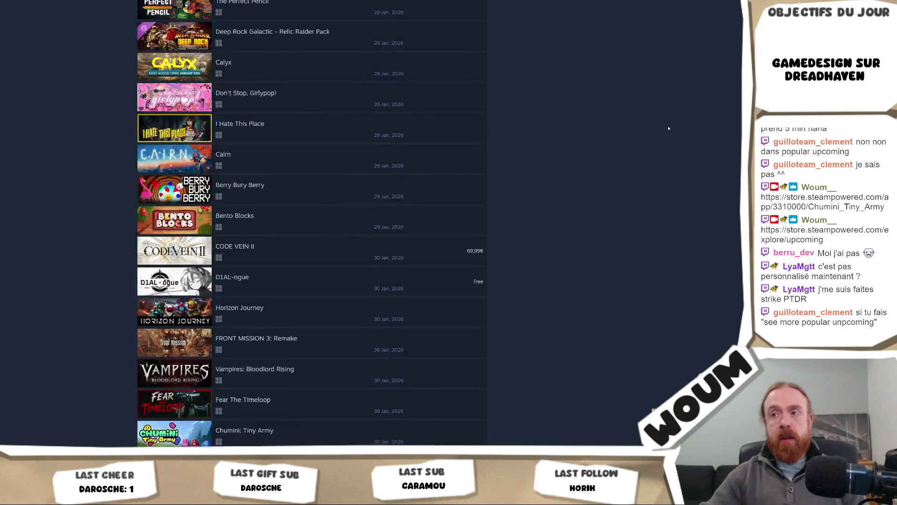
scroll(668, 128, down, 3)
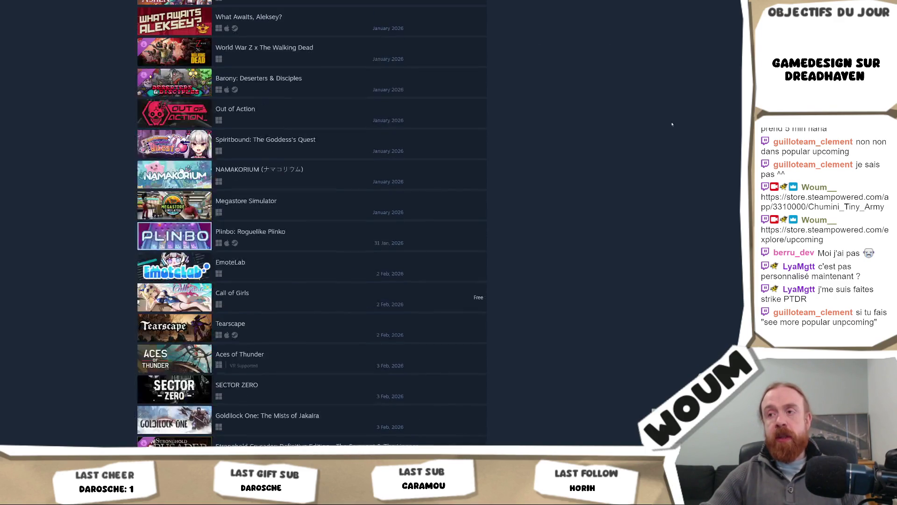
scroll(650, 161, up, 6)
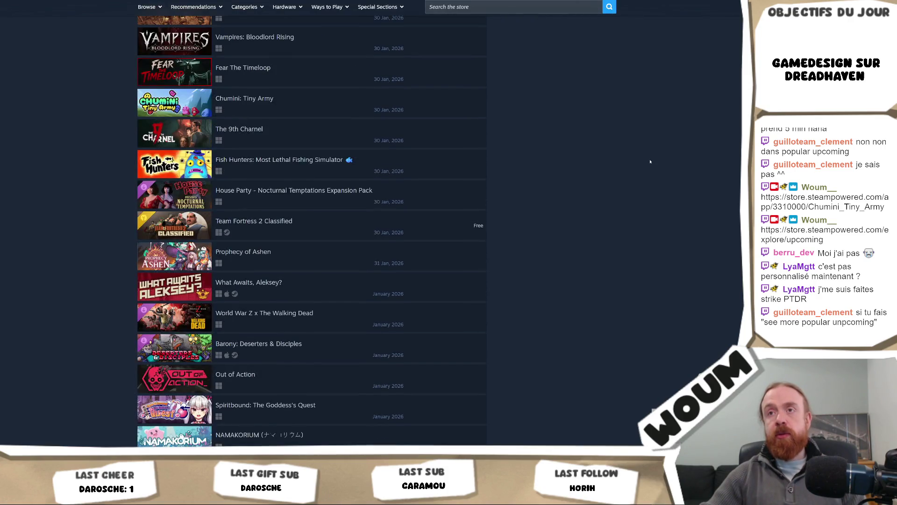
mouse_move(460, 110)
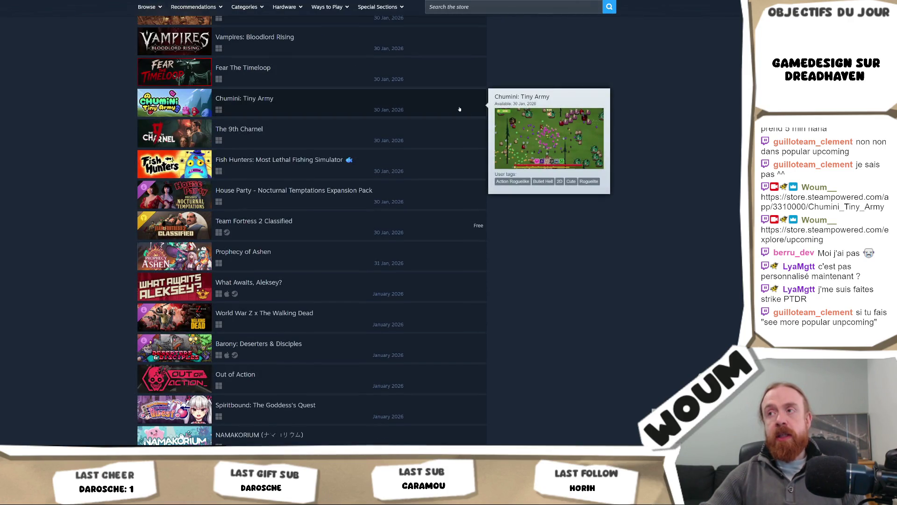
scroll(519, 176, up, 8)
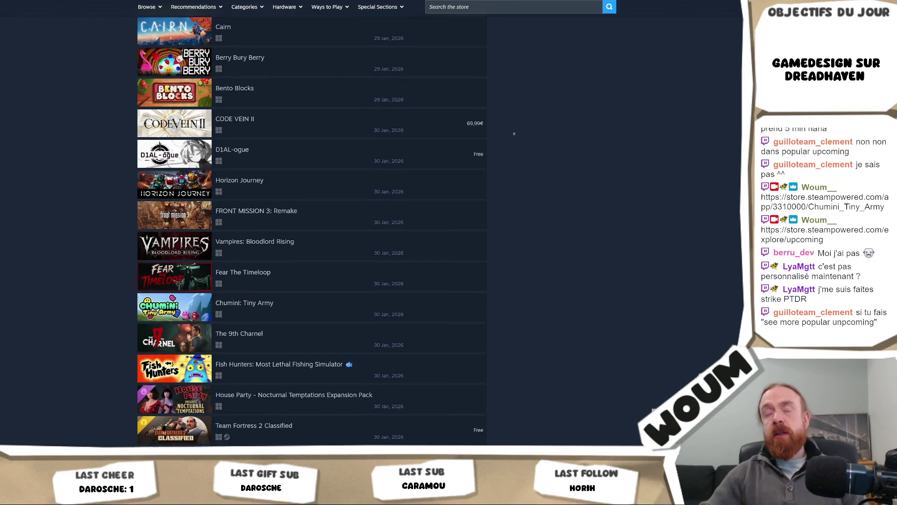
Step: Go back to the Popular Upcoming Releases list led by LORT and Duel Corp
key(alt+Left)
scroll(696, 200, down, 2)
scroll(696, 201, up, 3)
scroll(693, 204, down, 3)
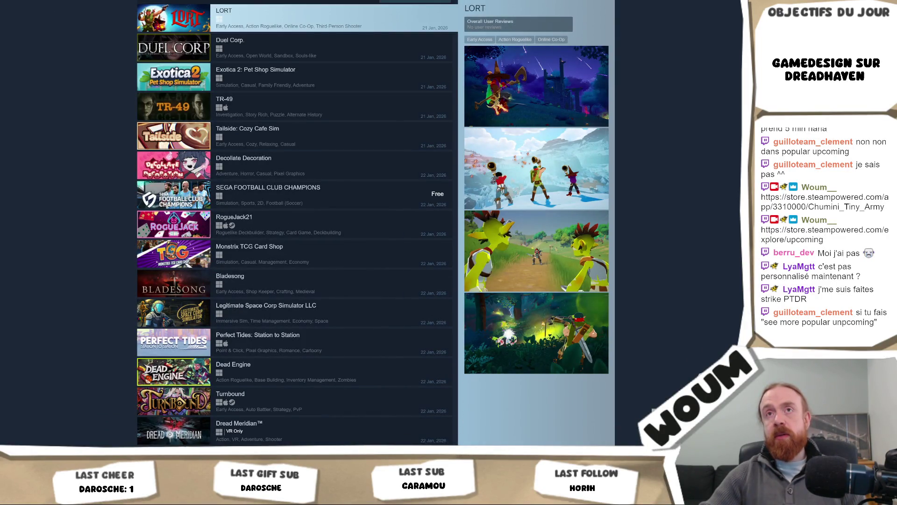
Step: Go forward to the Windows- and English-filtered results and scroll to the 30 Jan 2026 releases
key(alt+Right)
scroll(609, 192, down, 7)
scroll(609, 192, down, 3)
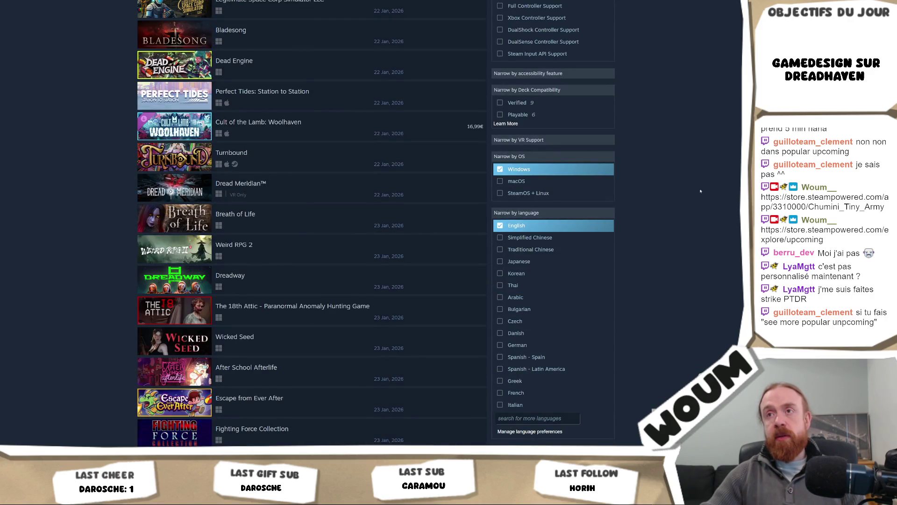
scroll(700, 191, down, 3)
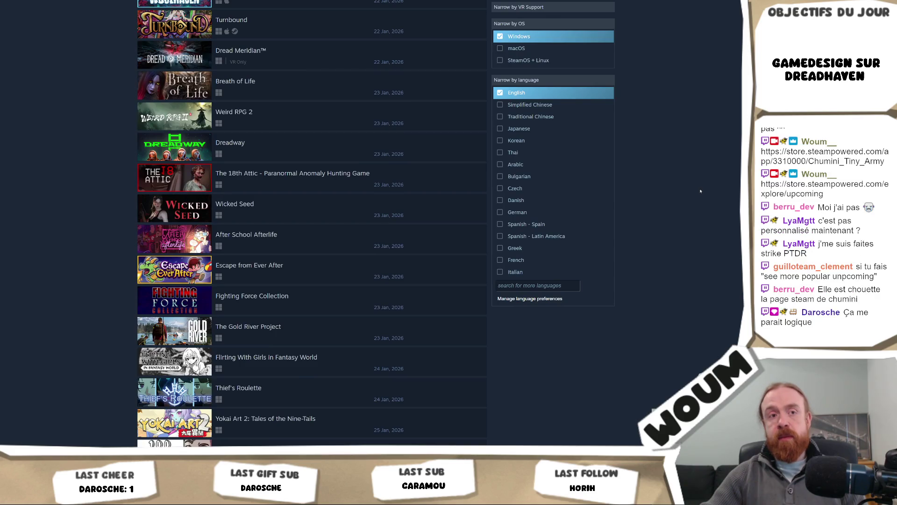
scroll(700, 191, down, 10)
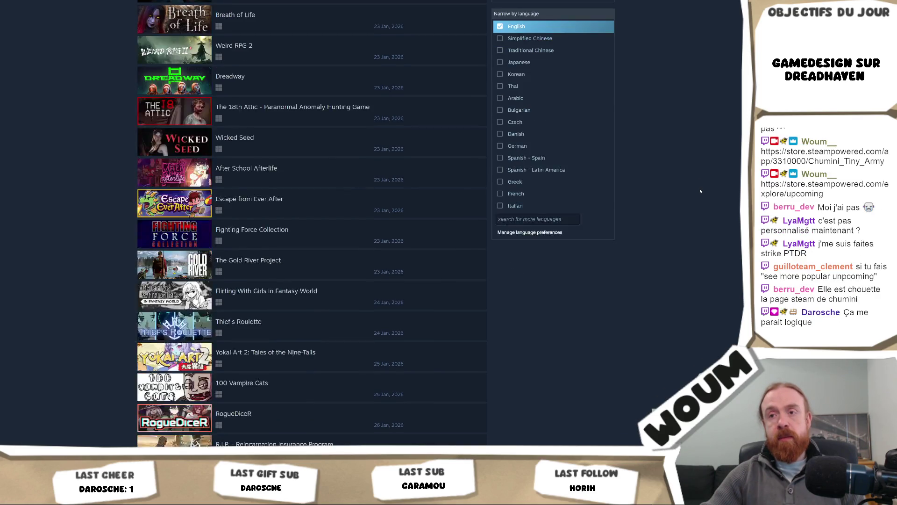
scroll(701, 191, down, 9)
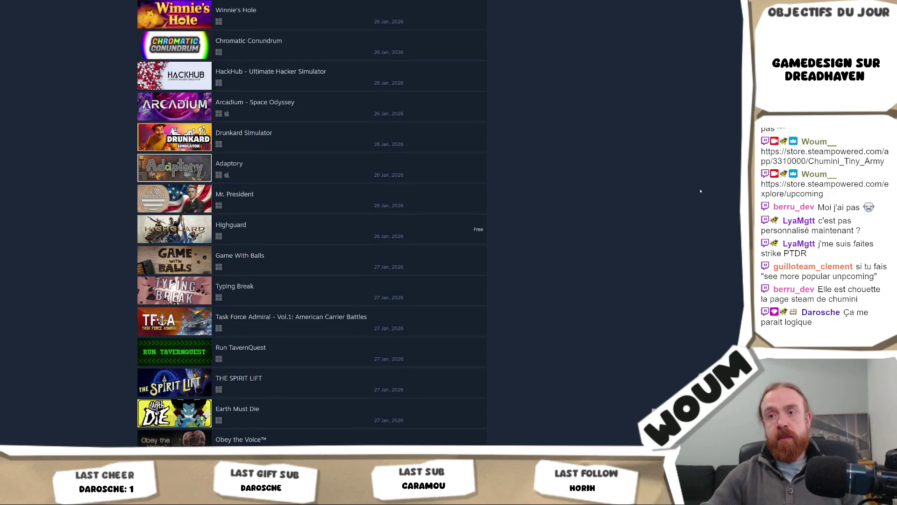
scroll(700, 191, down, 6)
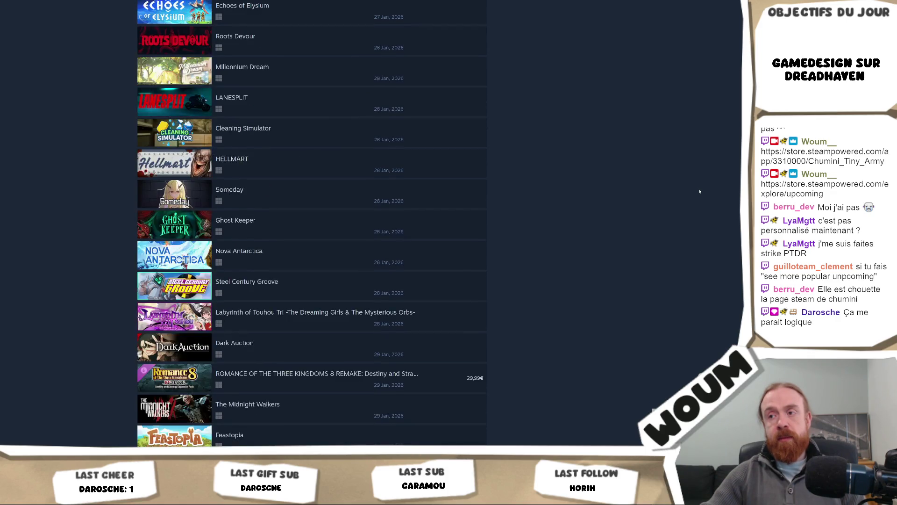
scroll(700, 192, down, 3)
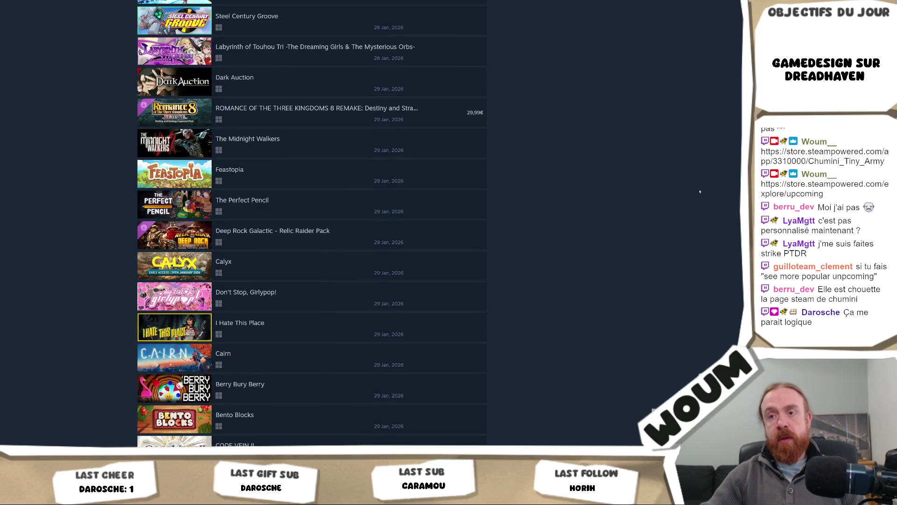
scroll(700, 191, down, 6)
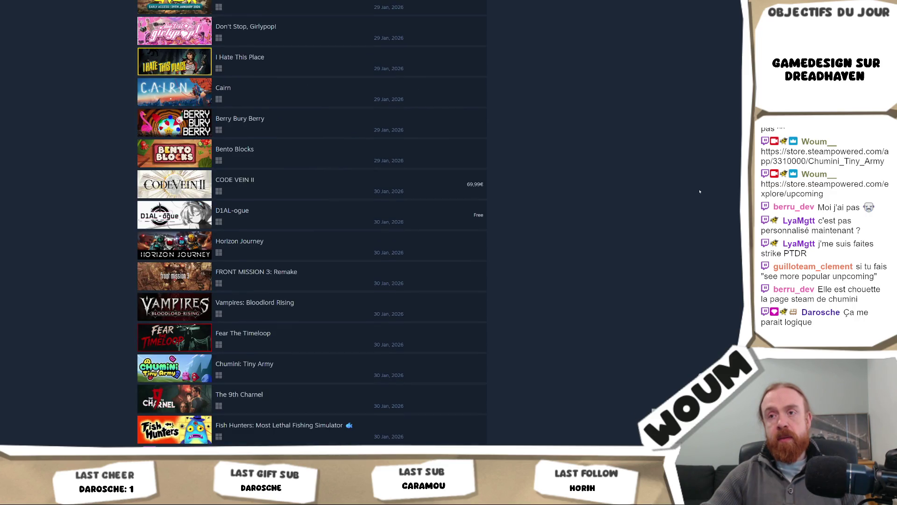
scroll(700, 191, down, 2)
scroll(700, 191, down, 2)
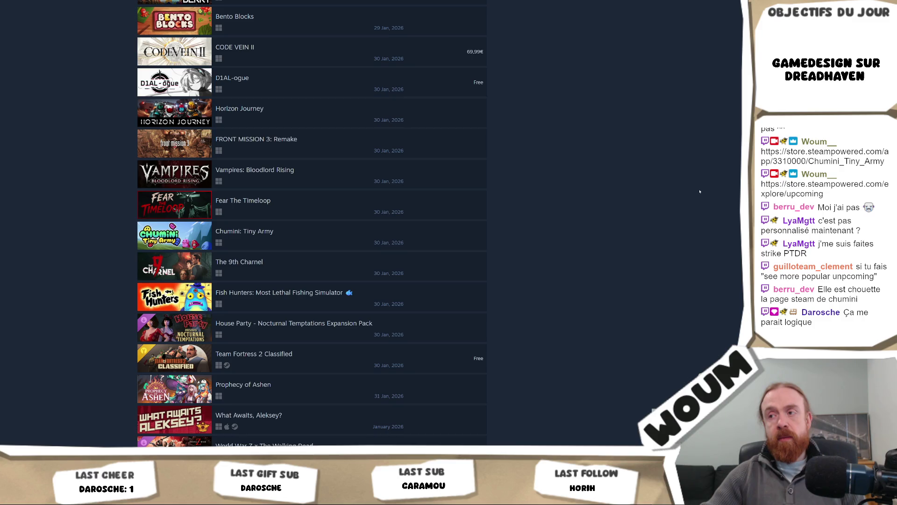
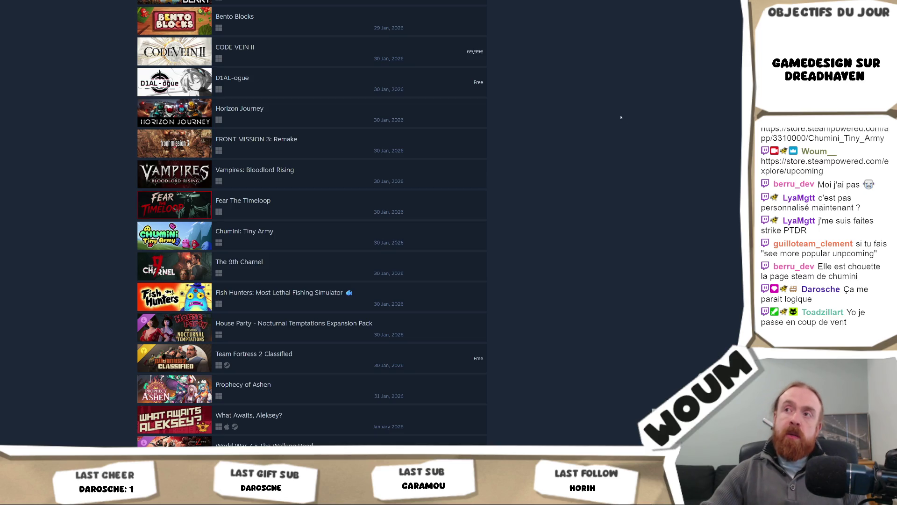
Step: Scroll the Popular Upcoming search results, then go back to the storefront's Popular Upcoming Releases tab
scroll(556, 71, up, 20)
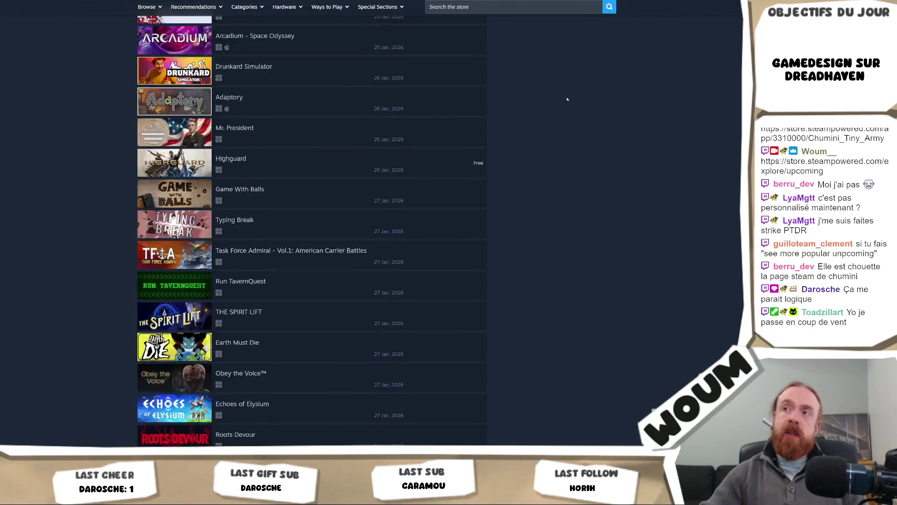
scroll(565, 99, up, 2)
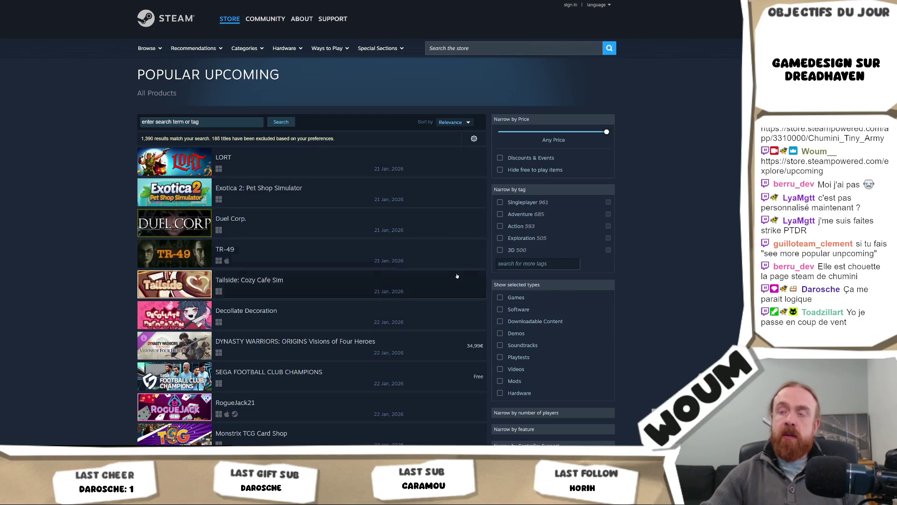
scroll(705, 262, down, 2)
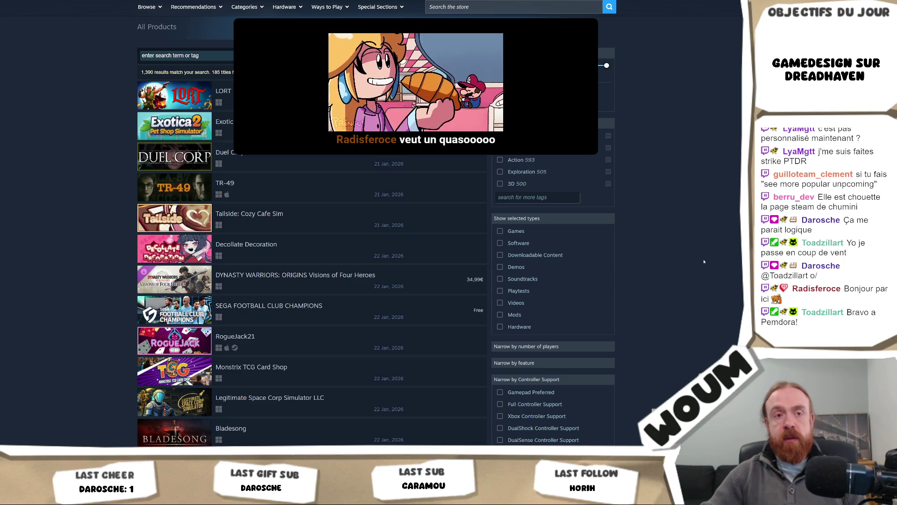
scroll(704, 261, down, 2)
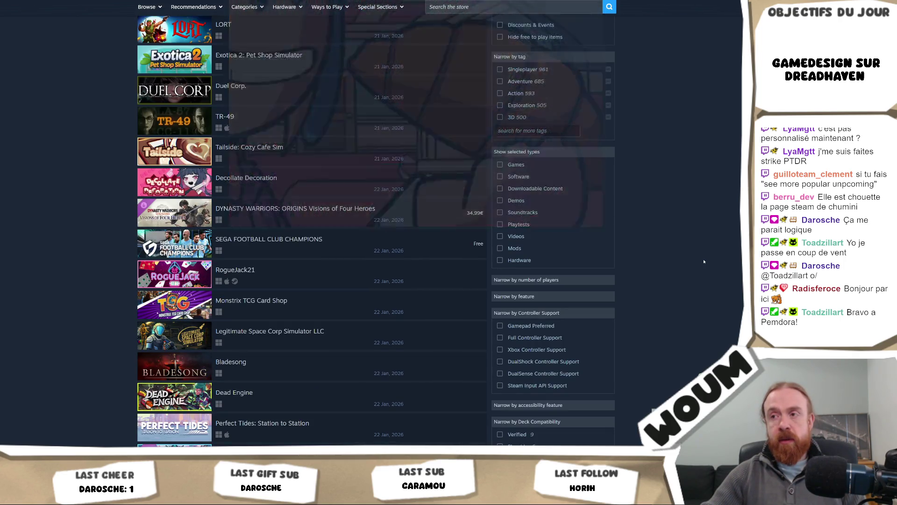
scroll(704, 262, down, 2)
scroll(705, 262, down, 2)
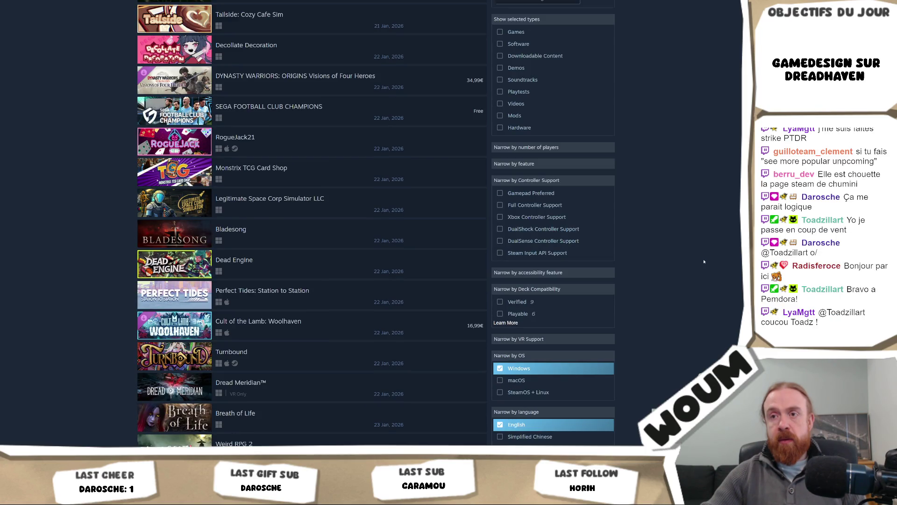
key(alt+Left)
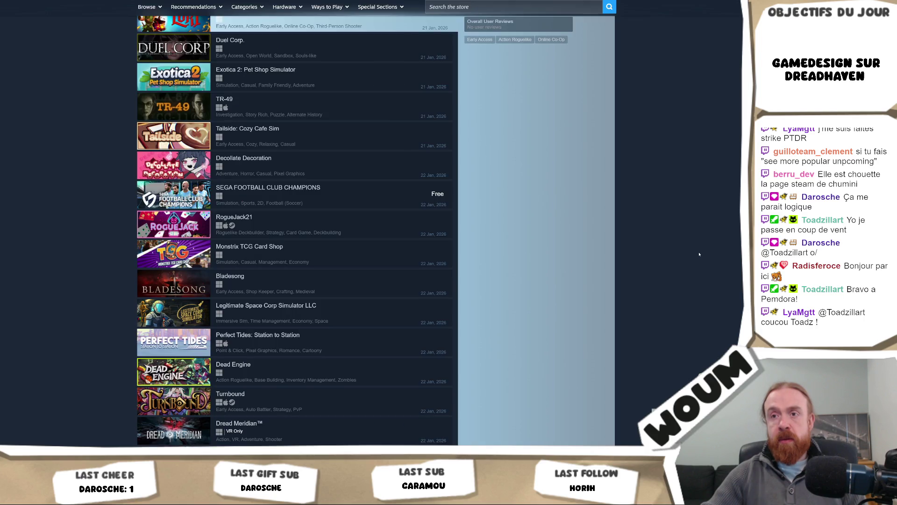
Step: Scroll down the search results to the 29–31 Jan 2026 releases such as CODE VEIN II
scroll(379, 173, up, 3)
scroll(379, 173, down, 3)
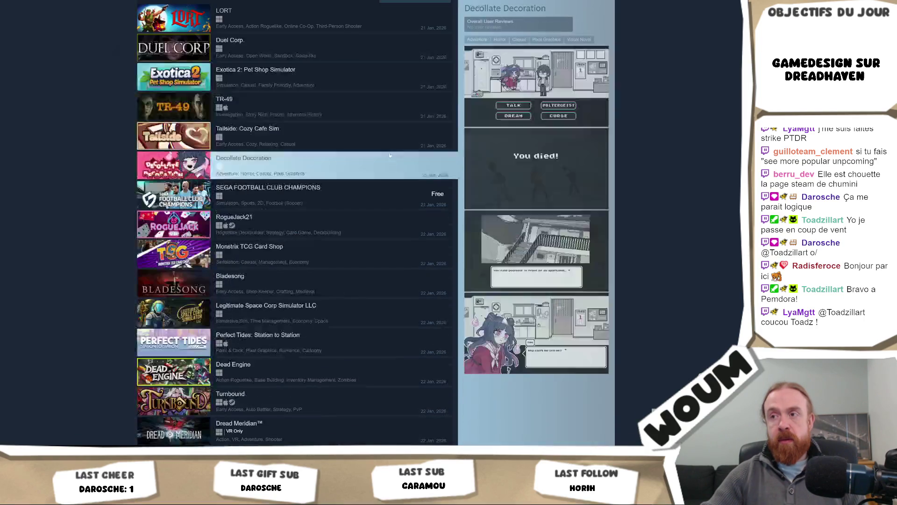
scroll(381, 177, down, 1)
scroll(386, 188, up, 4)
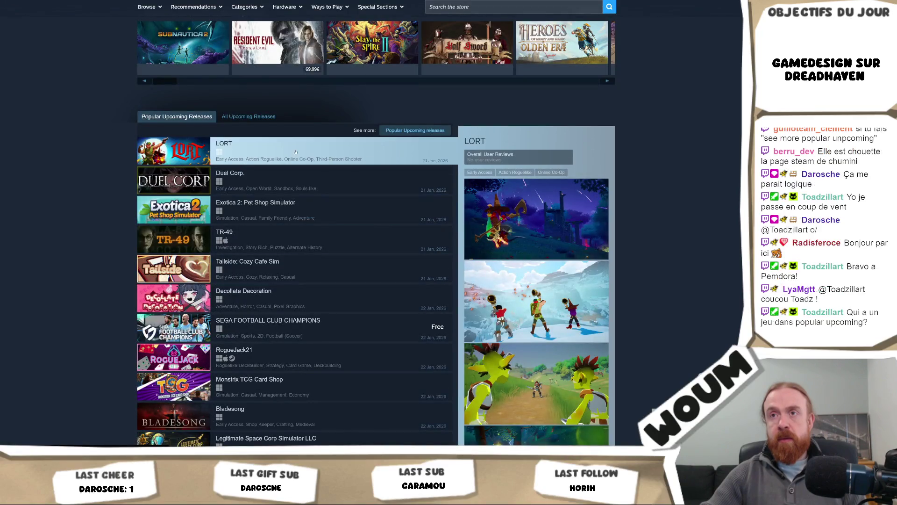
scroll(274, 248, down, 2)
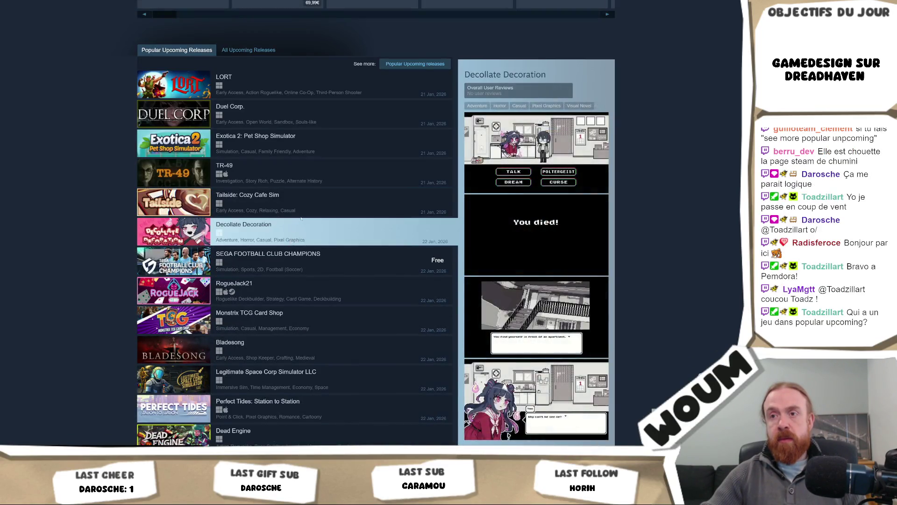
scroll(275, 247, down, 4)
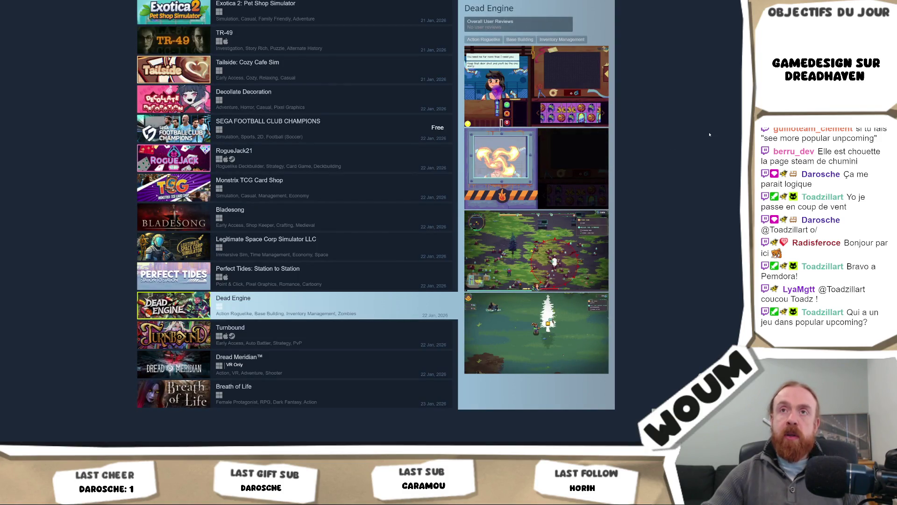
scroll(726, 157, down, 20)
scroll(726, 156, down, 20)
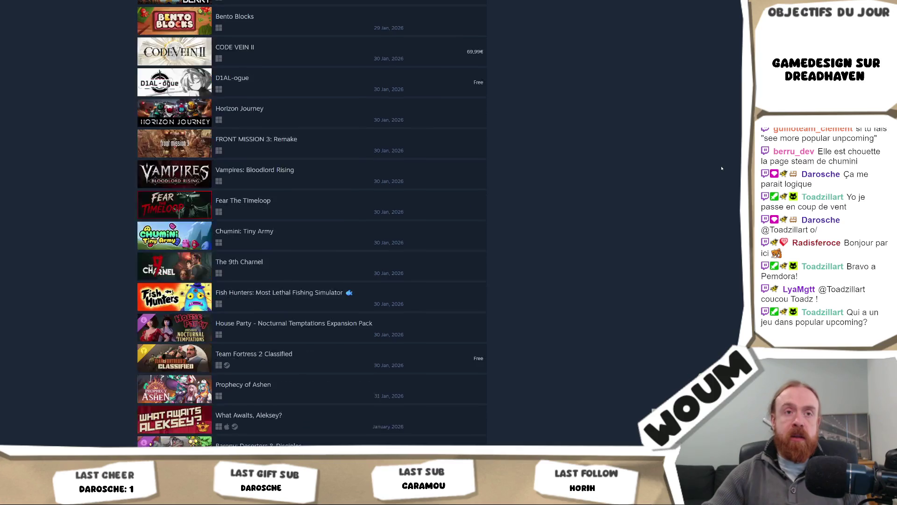
Step: Scroll up and down through the results, returning to the storefront list starting 21 Jan 2026
scroll(721, 167, down, 7)
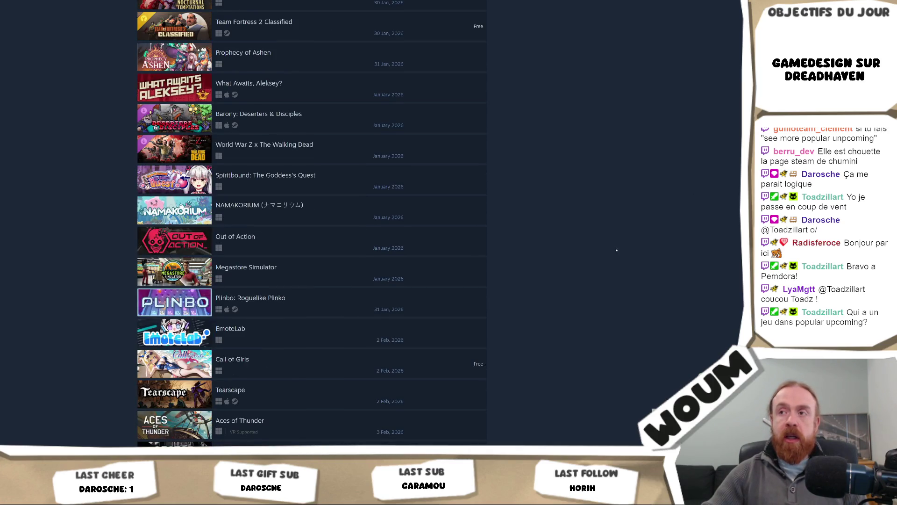
scroll(613, 250, up, 7)
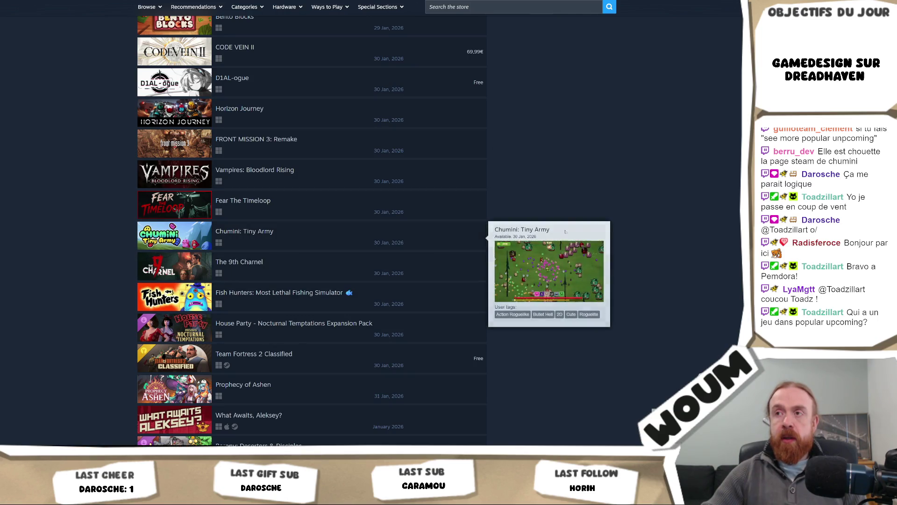
scroll(583, 213, up, 2)
scroll(583, 213, up, 2)
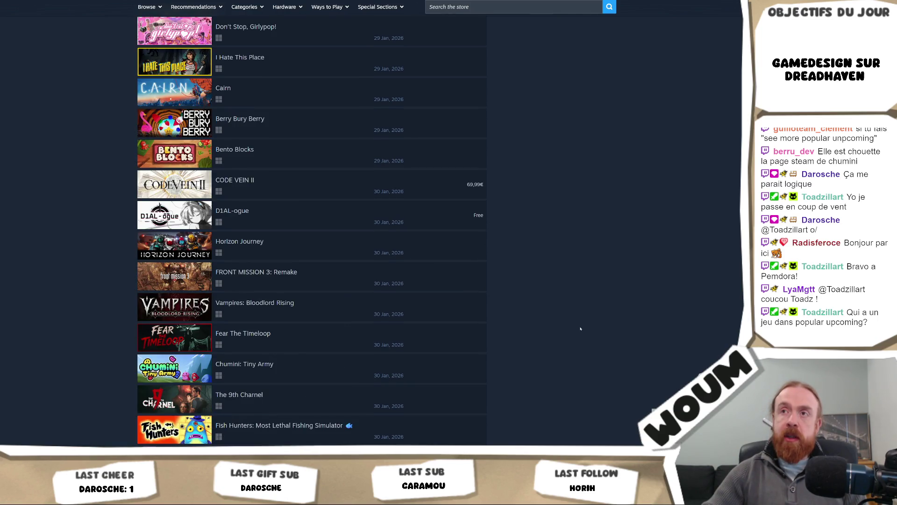
scroll(579, 335, up, 20)
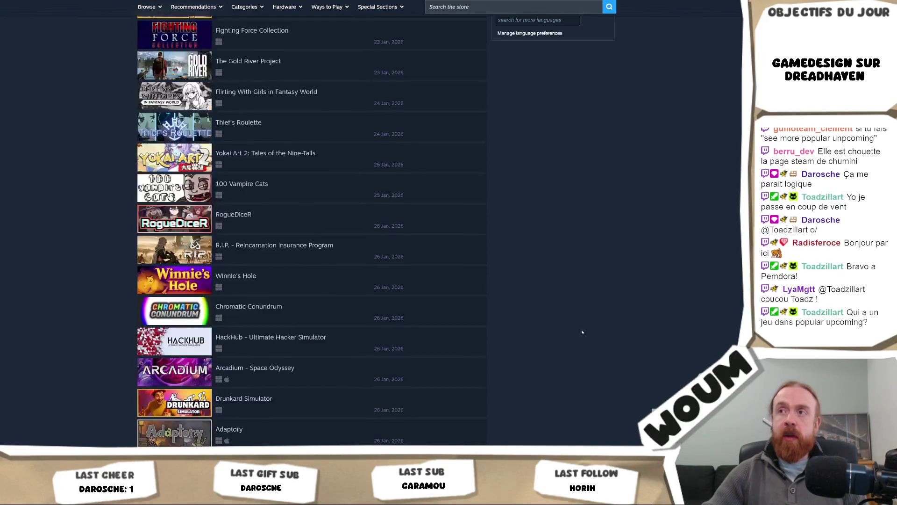
scroll(591, 323, up, 10)
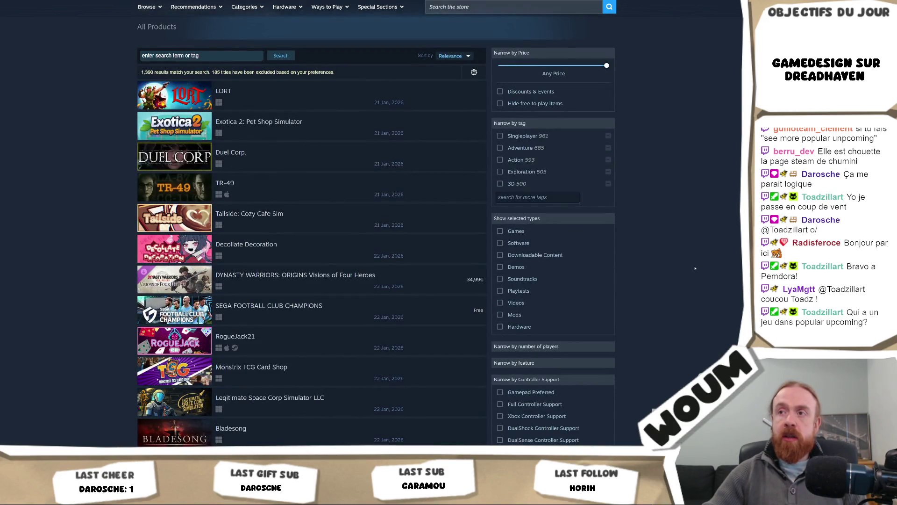
scroll(695, 269, down, 2)
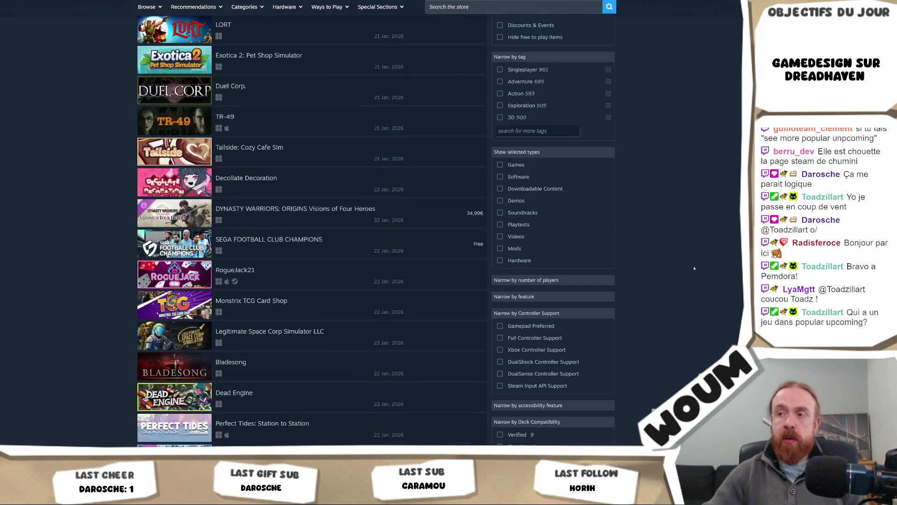
scroll(694, 268, down, 2)
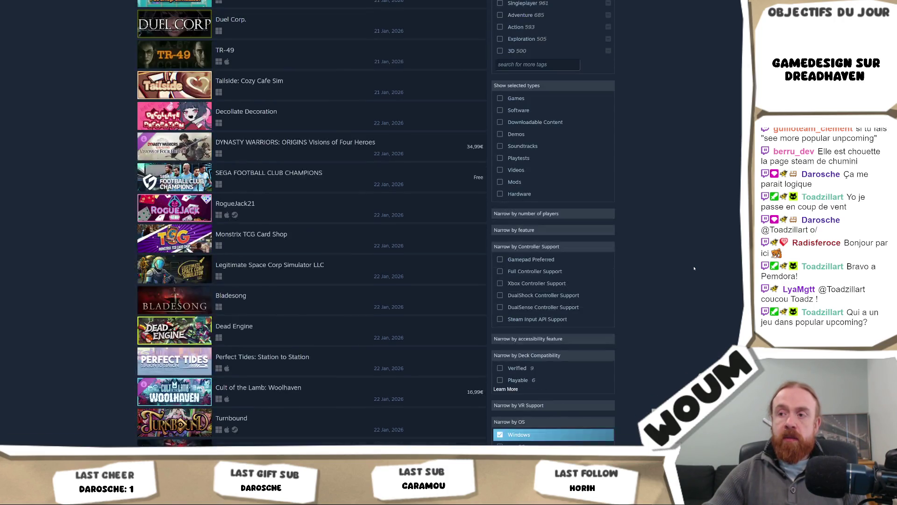
scroll(694, 269, up, 4)
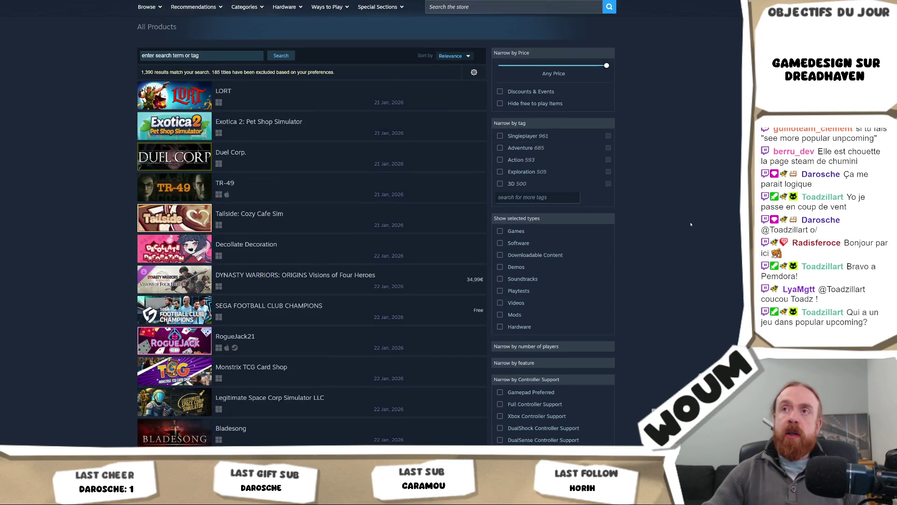
scroll(691, 224, up, 2)
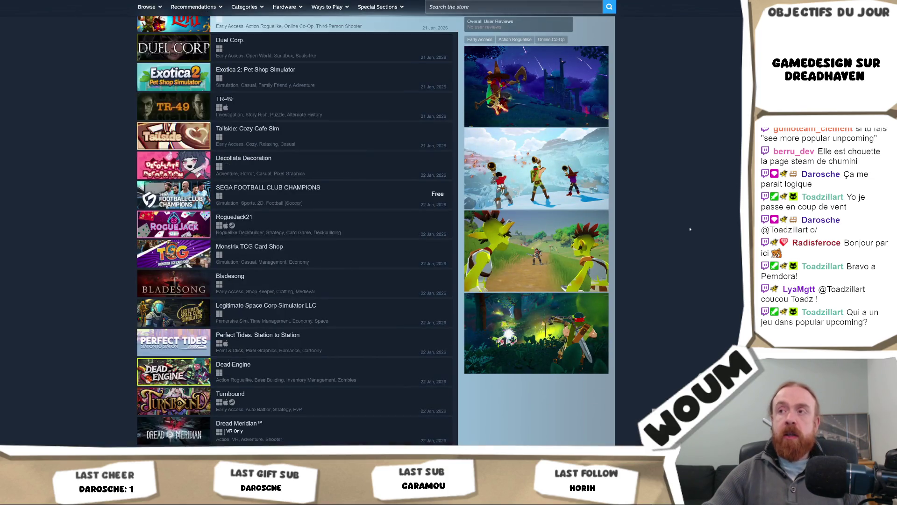
Step: Open the 'Popular Upcoming releases' See more page listing 1,390 results from LORT
scroll(416, 94, up, 3)
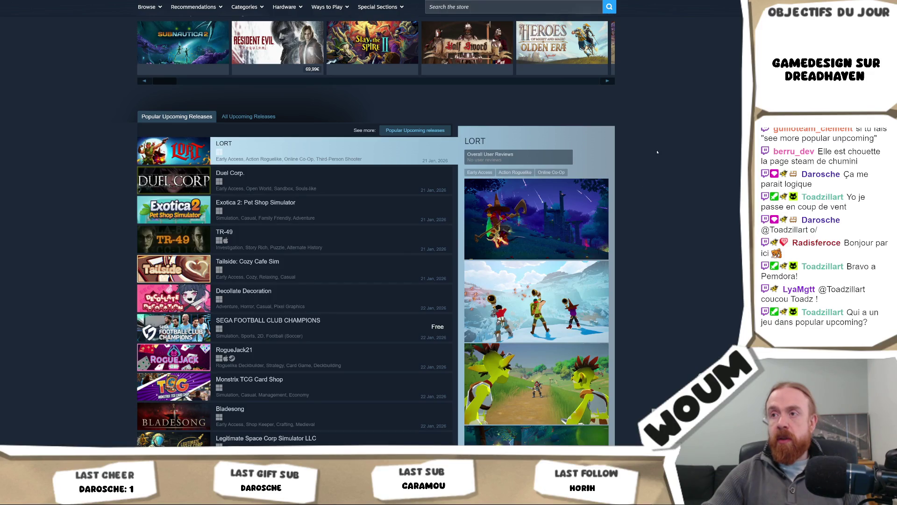
click(415, 130)
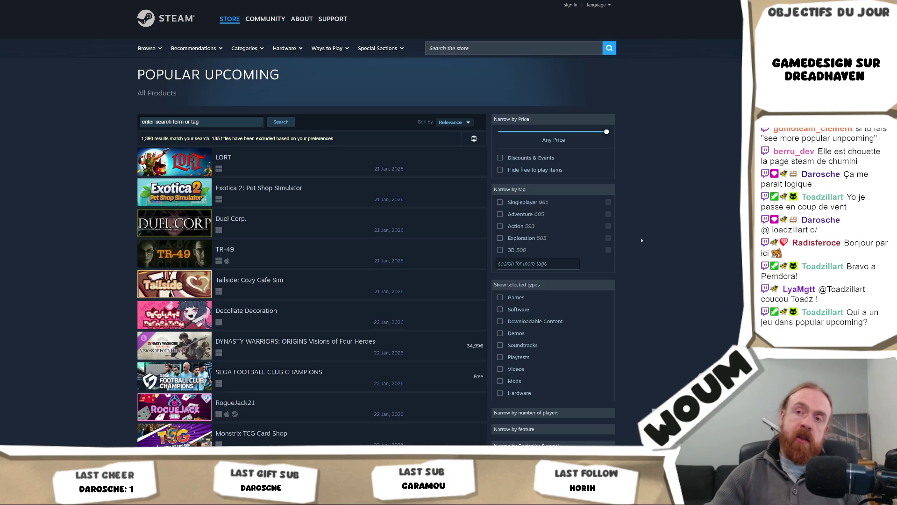
Step: Scroll the Popular Upcoming search results down into late January 2026
scroll(599, 252, down, 2)
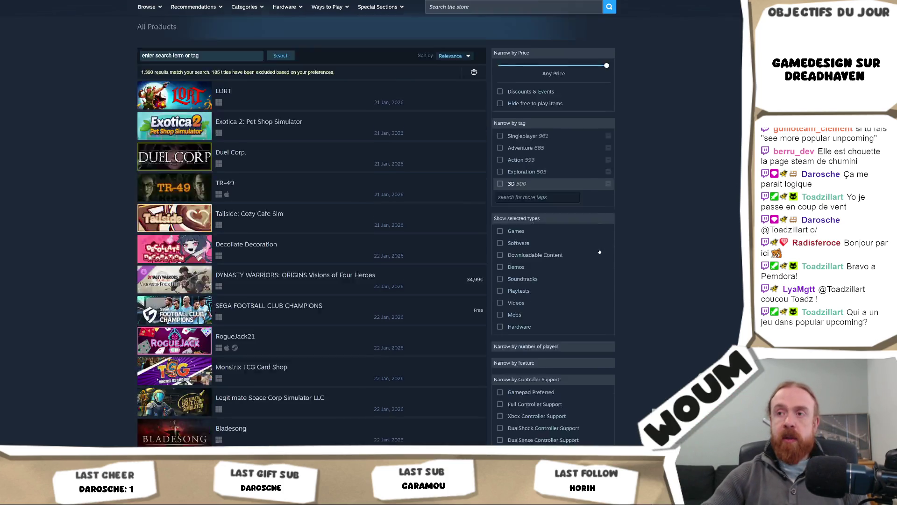
scroll(600, 252, down, 2)
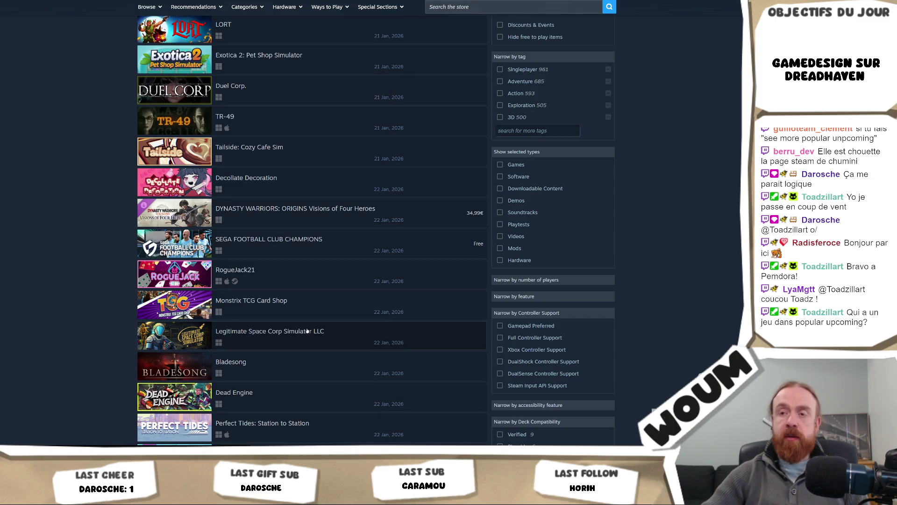
scroll(307, 331, down, 10)
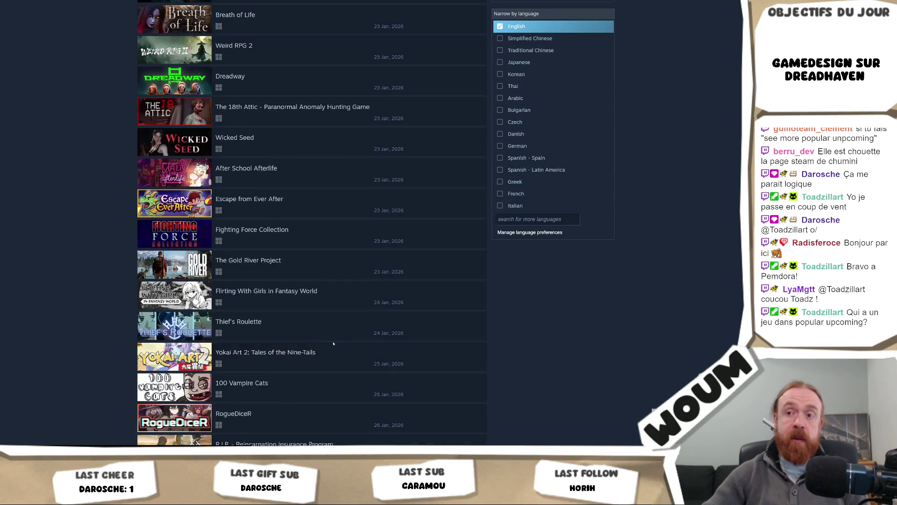
scroll(333, 344, down, 8)
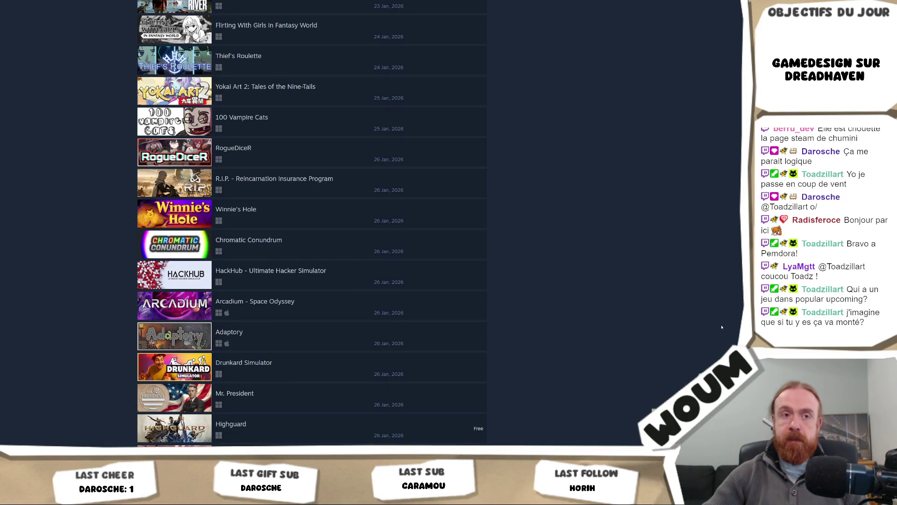
scroll(722, 327, down, 2)
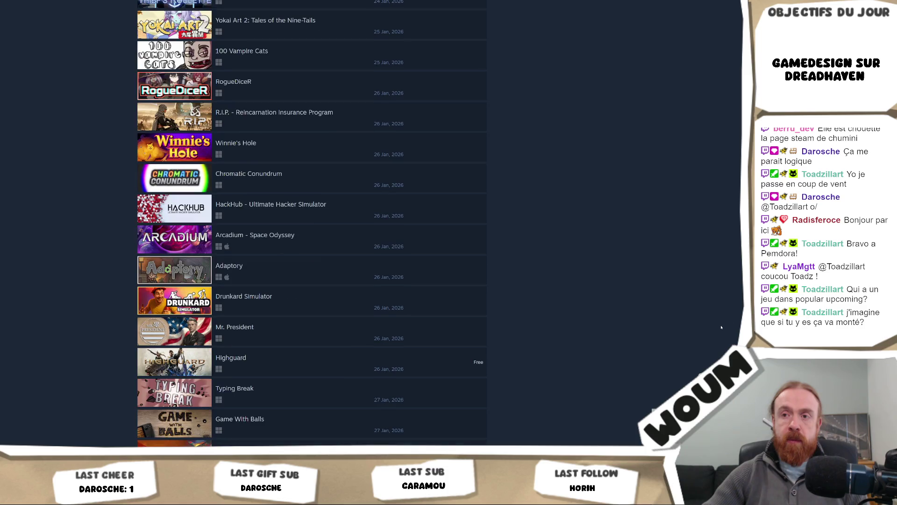
Step: Scroll back to the top and show the storefront list with LORT screenshot previews
scroll(722, 327, up, 15)
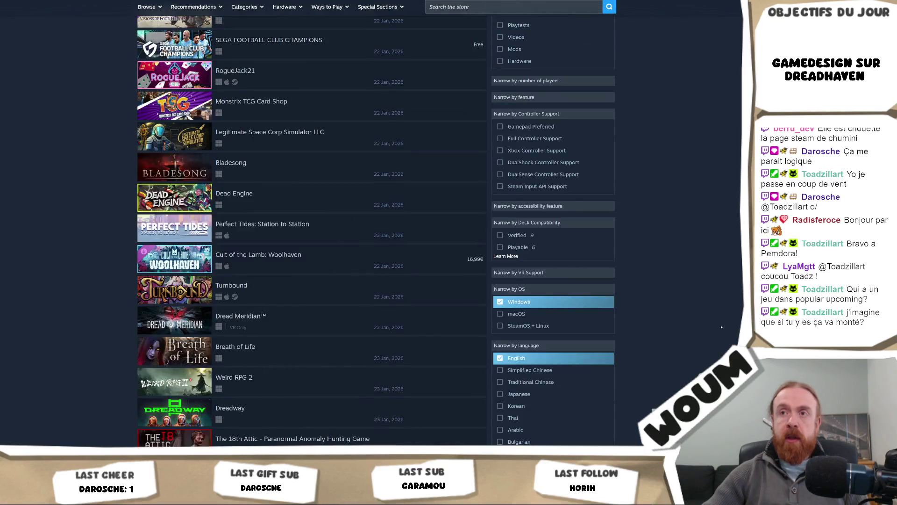
scroll(721, 327, up, 5)
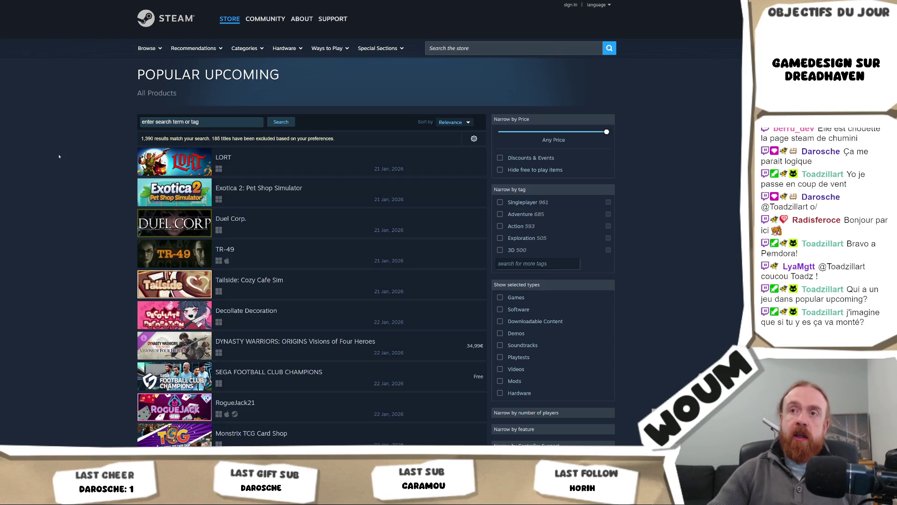
mouse_move(266, 250)
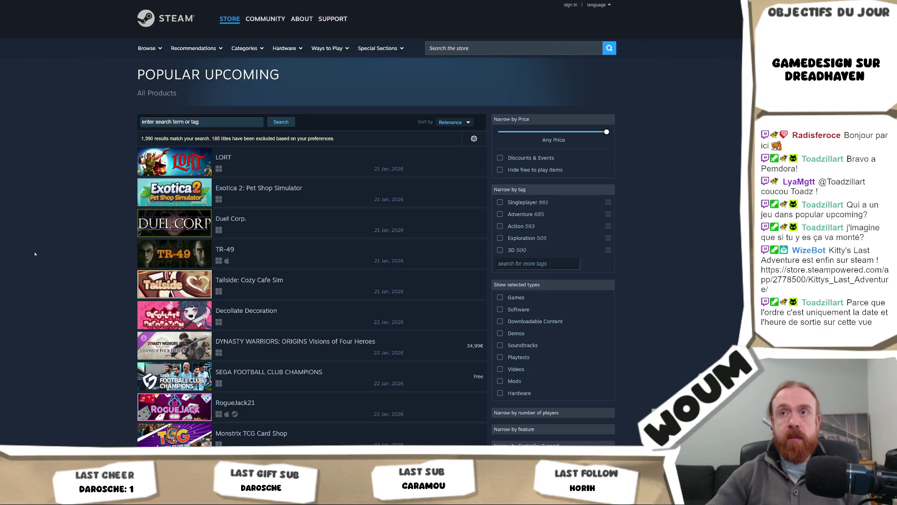
scroll(42, 261, down, 3)
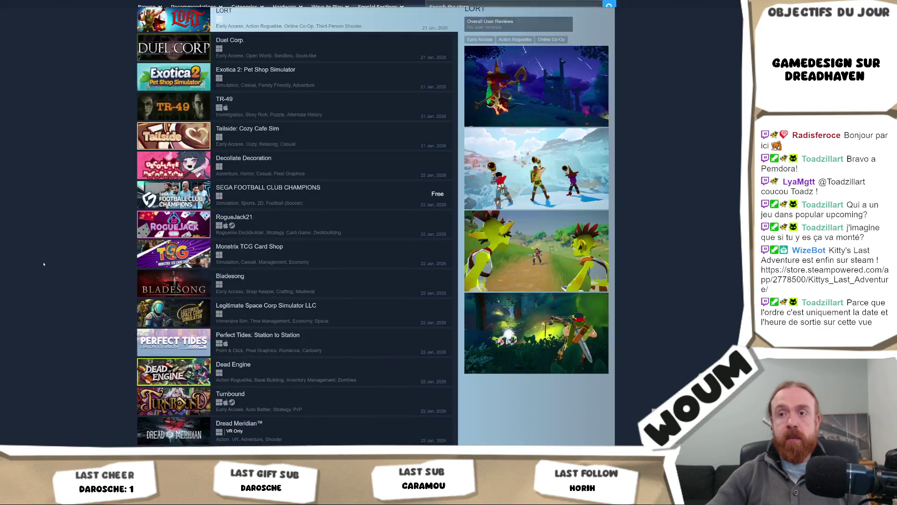
Step: Reload the full search results page and scroll down to the 30–31 Jan releases
scroll(43, 264, down, 2)
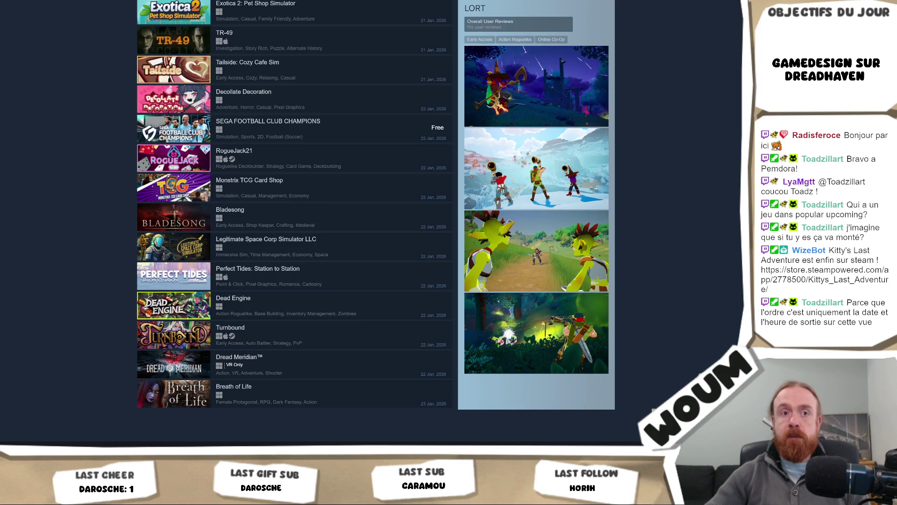
key(F5)
scroll(94, 221, down, 1)
scroll(94, 222, down, 6)
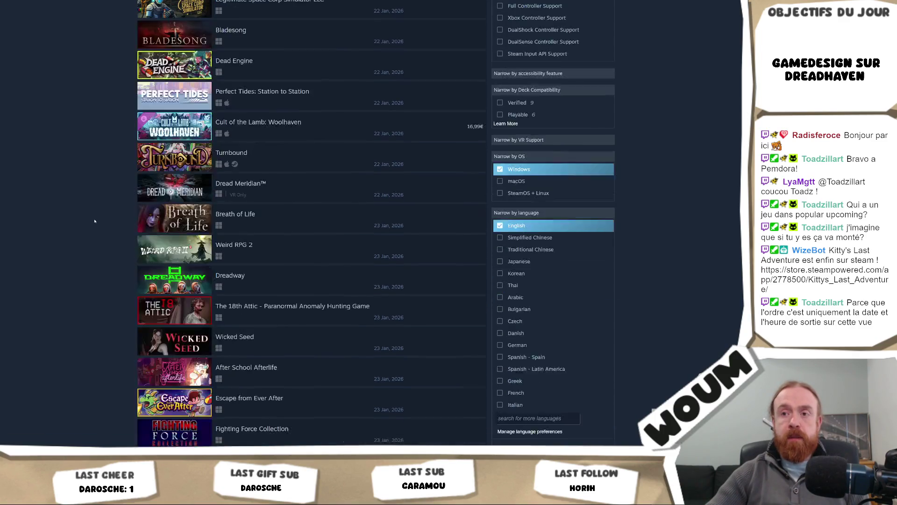
scroll(94, 221, down, 4)
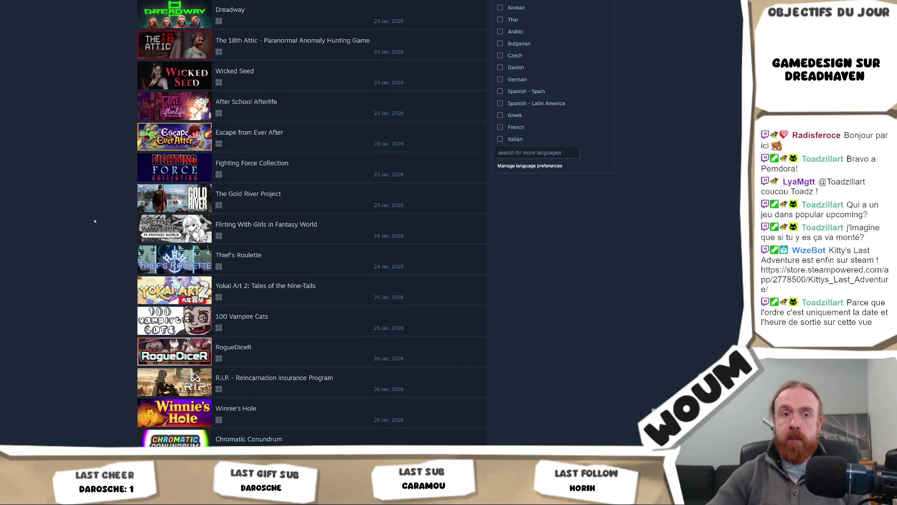
scroll(95, 222, down, 9)
scroll(95, 221, down, 5)
scroll(93, 221, down, 15)
scroll(93, 222, down, 7)
Step: Scroll back up to the top of the results, headed by LORT on 21 Jan 2026
scroll(91, 221, up, 9)
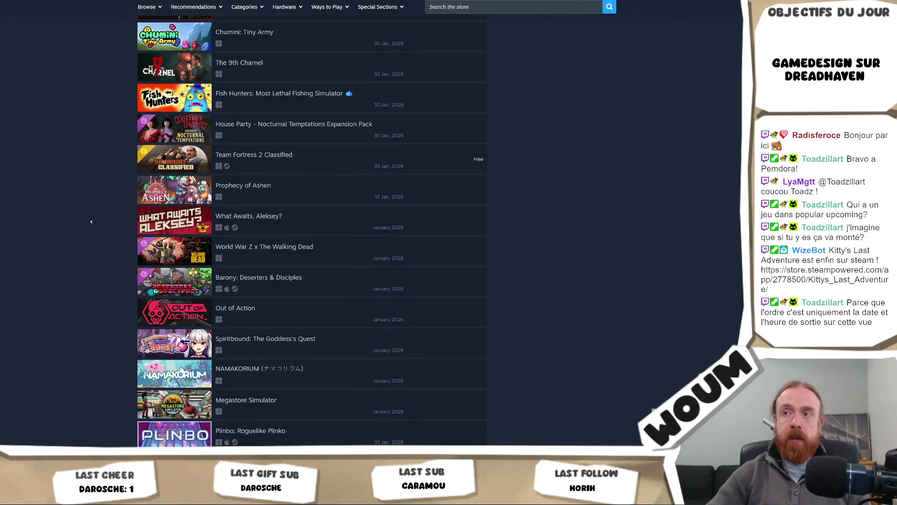
scroll(91, 222, up, 3)
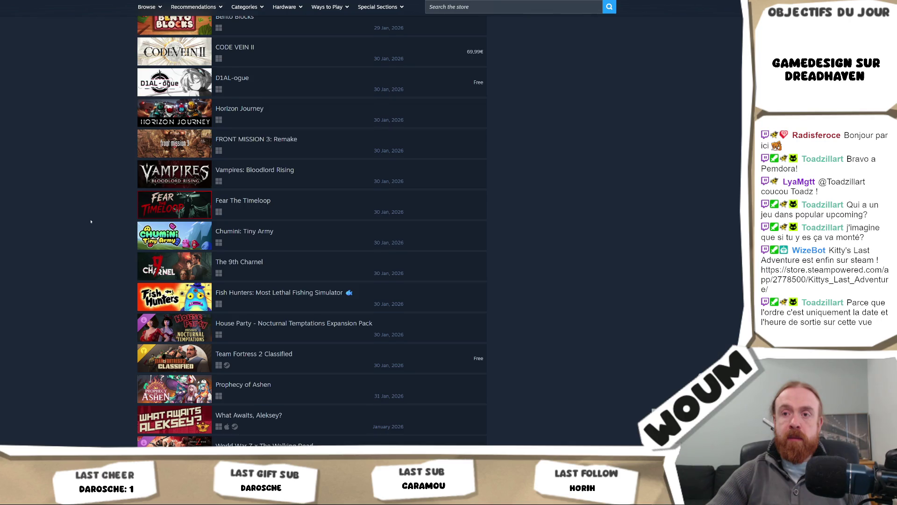
scroll(91, 222, up, 1)
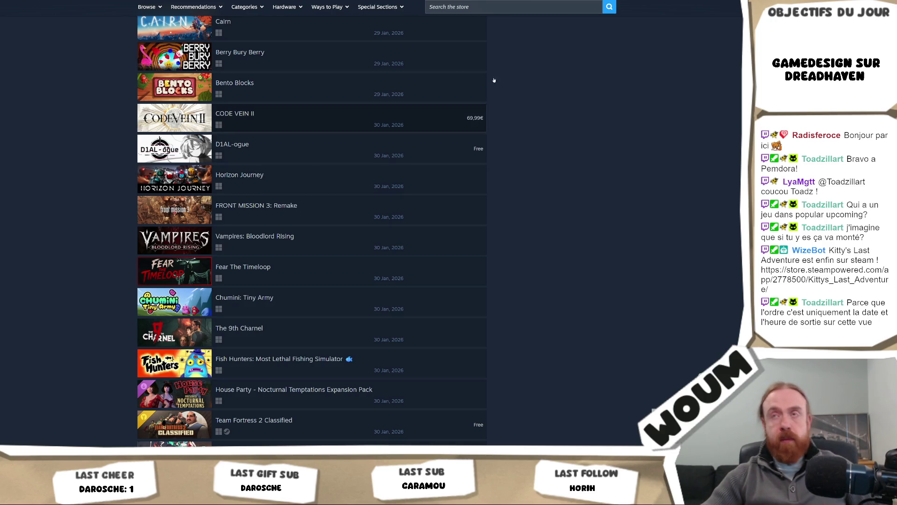
scroll(496, 7, up, 20)
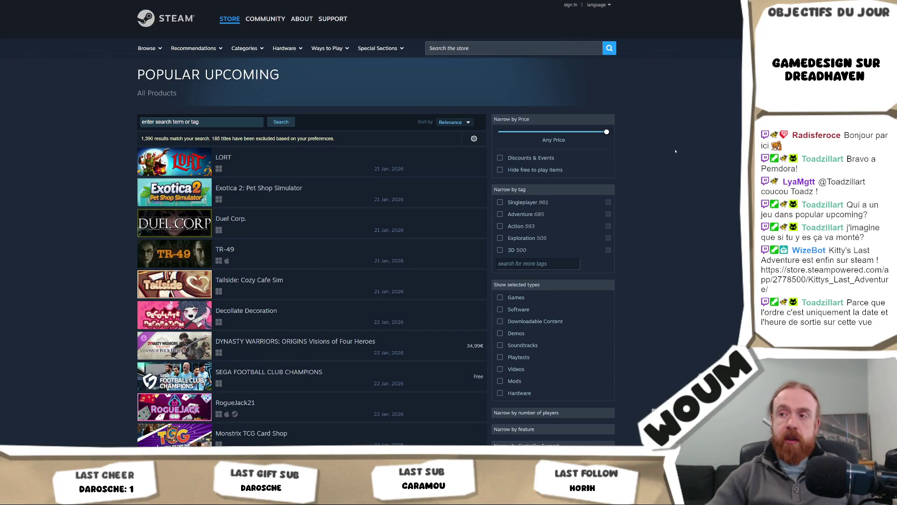
Step: Go back to the storefront Popular Upcoming list and scroll it from TR-49 to Breath of Life
scroll(675, 151, down, 2)
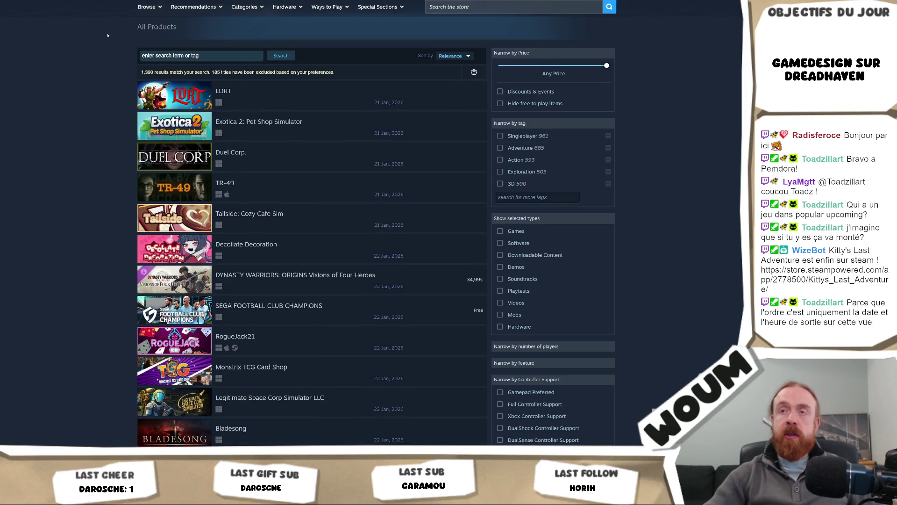
key(alt+Left)
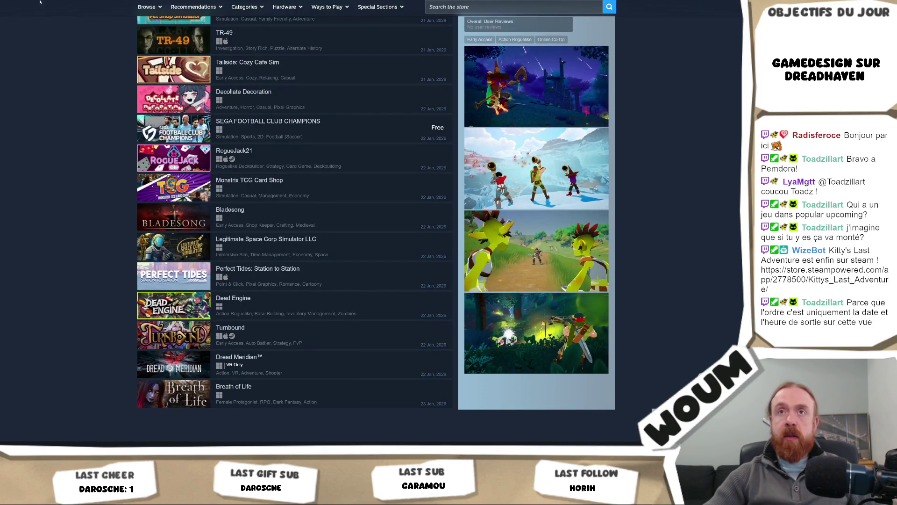
scroll(316, 144, down, 3)
scroll(316, 143, down, 2)
scroll(44, 165, up, 3)
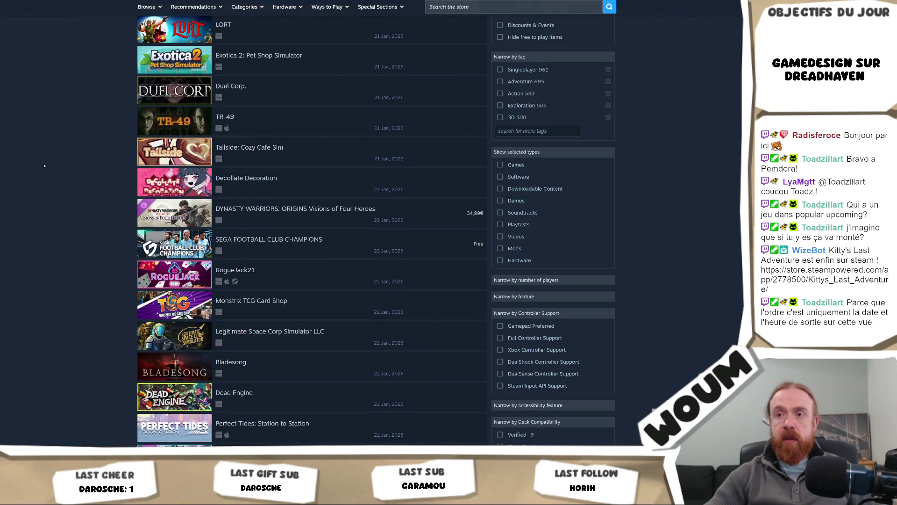
scroll(86, 137, up, 2)
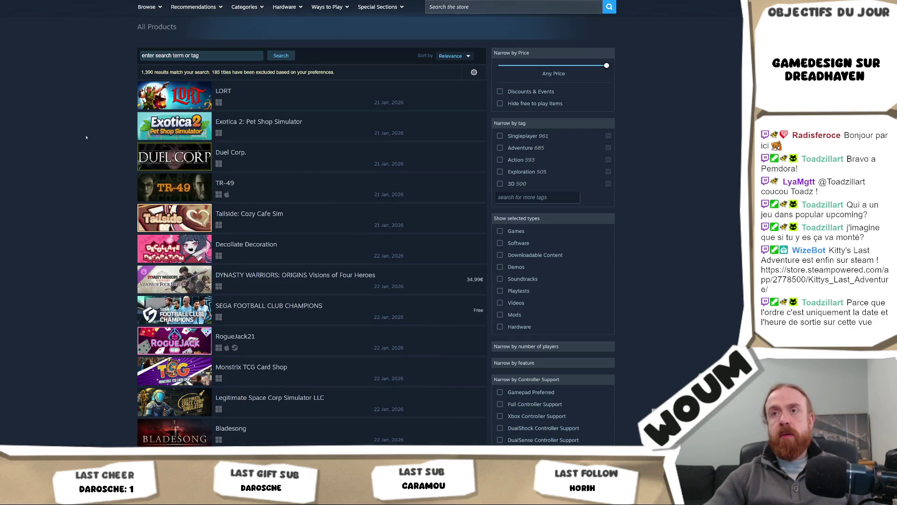
scroll(86, 137, down, 3)
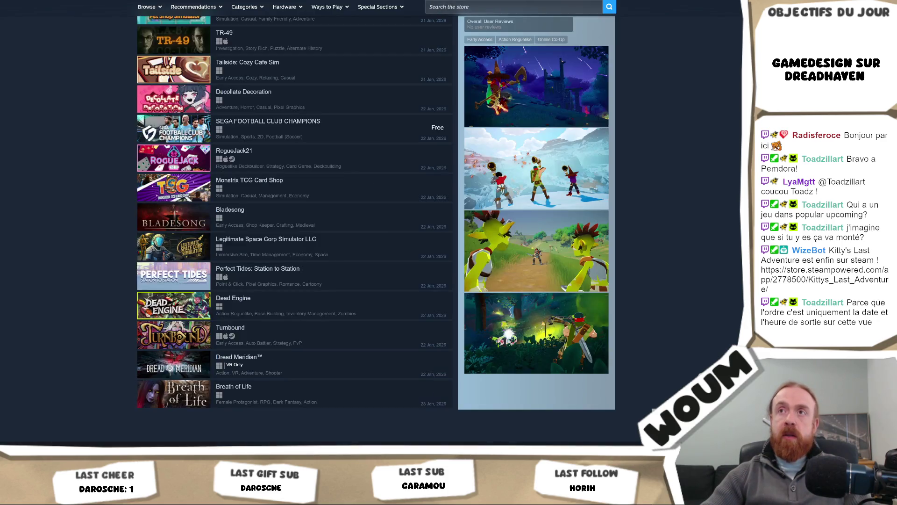
Step: Split the current tab and place the Steam Search results in the right-hand pane
right_click(292, 0)
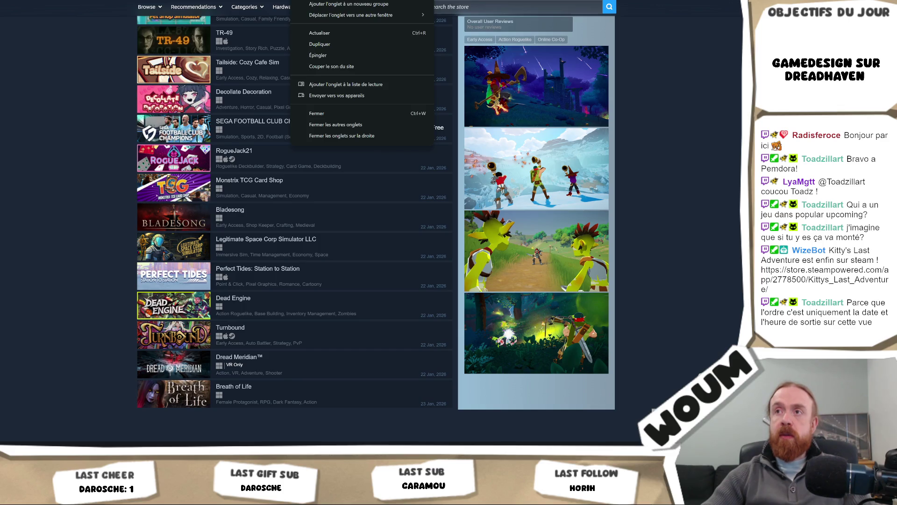
click(353, 84)
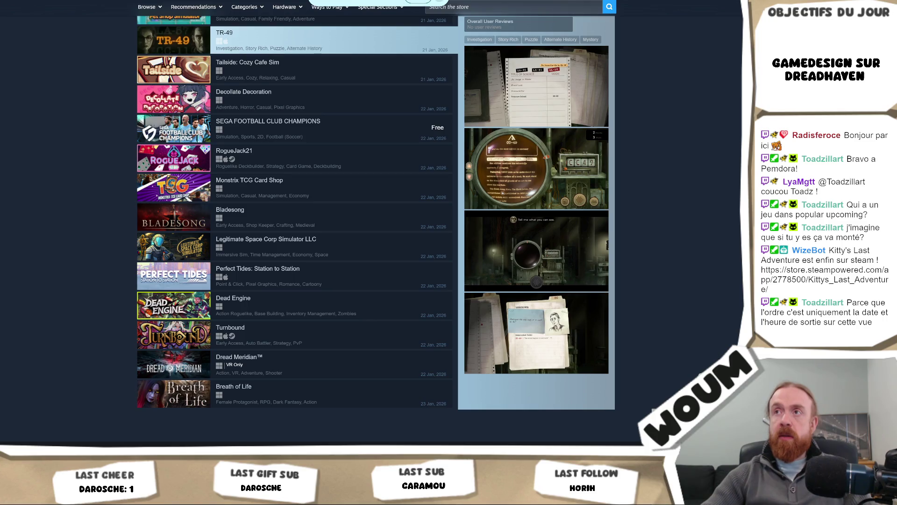
right_click(313, 3)
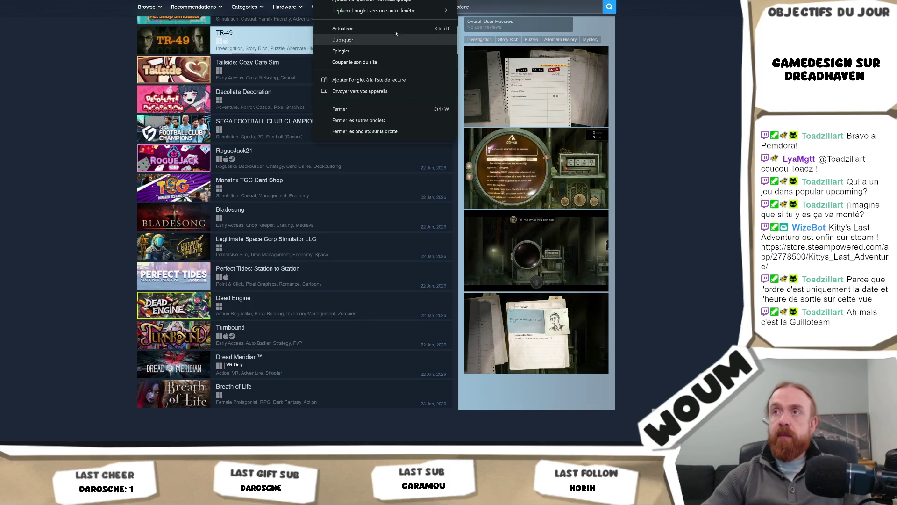
click(369, 0)
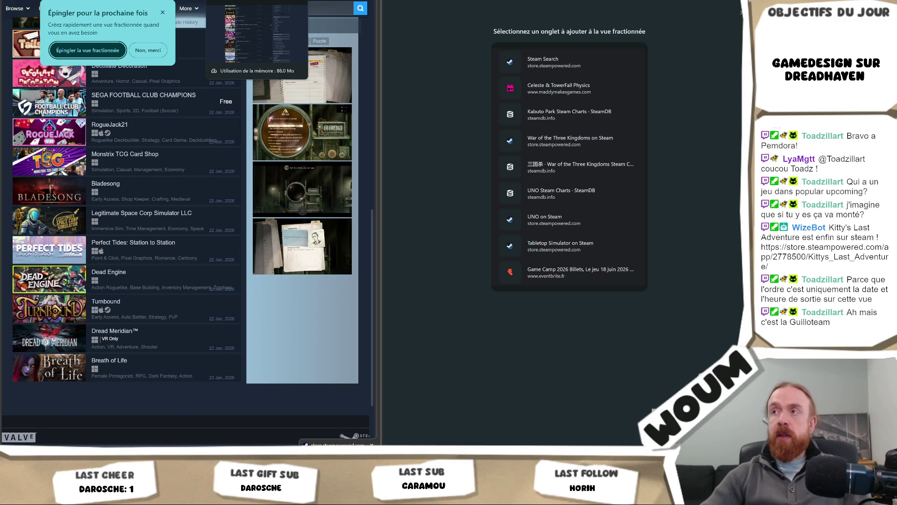
click(584, 61)
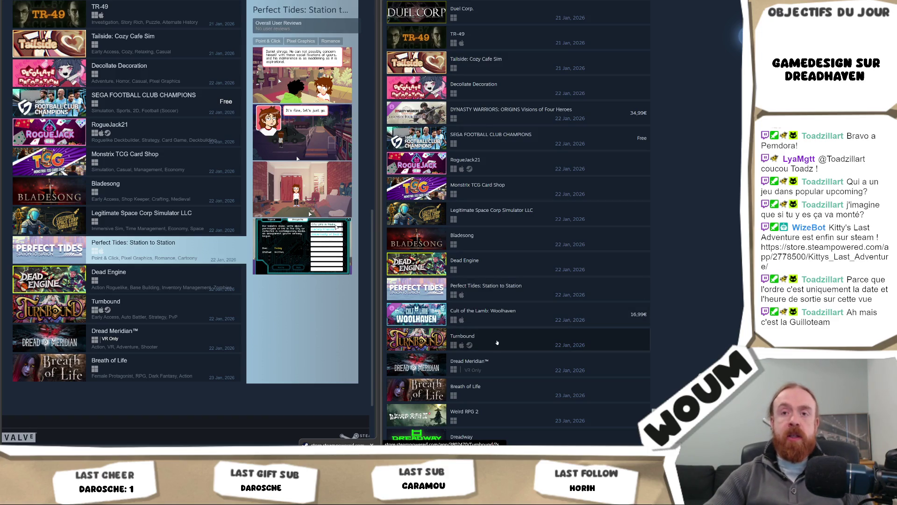
mouse_move(179, 303)
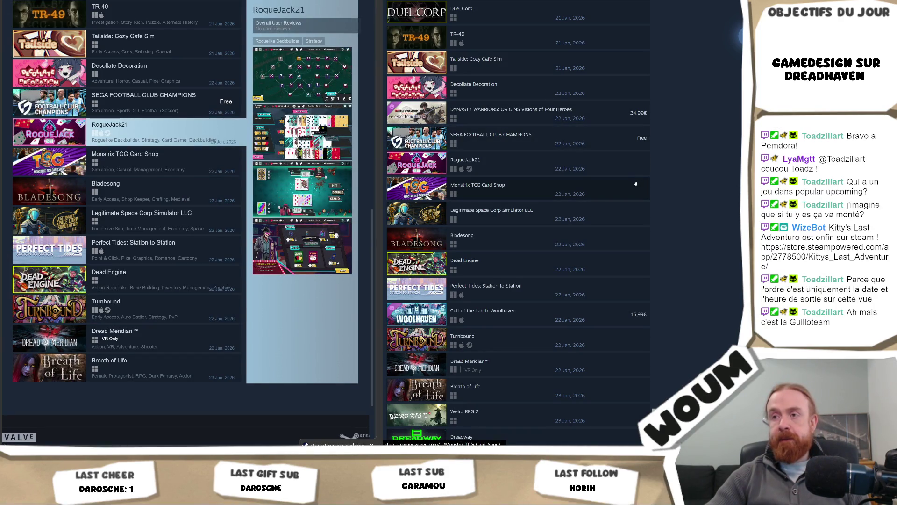
scroll(612, 181, up, 5)
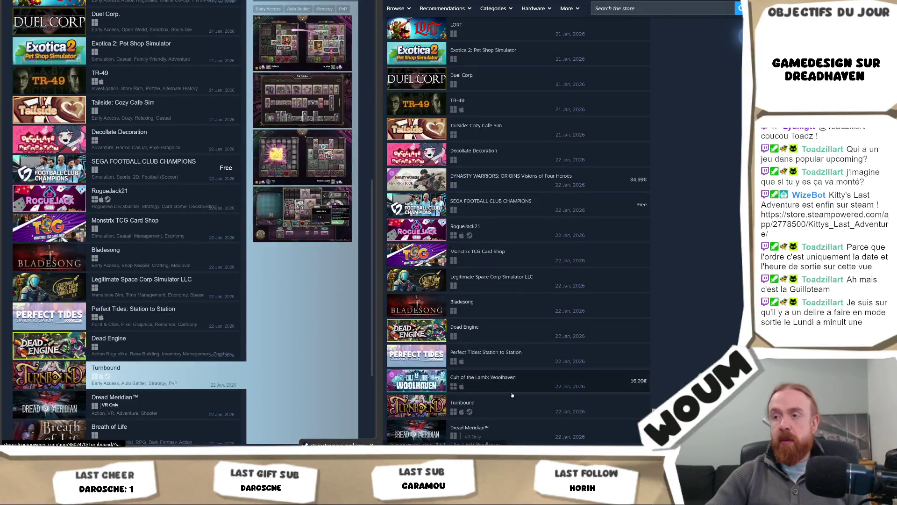
scroll(514, 381, down, 1)
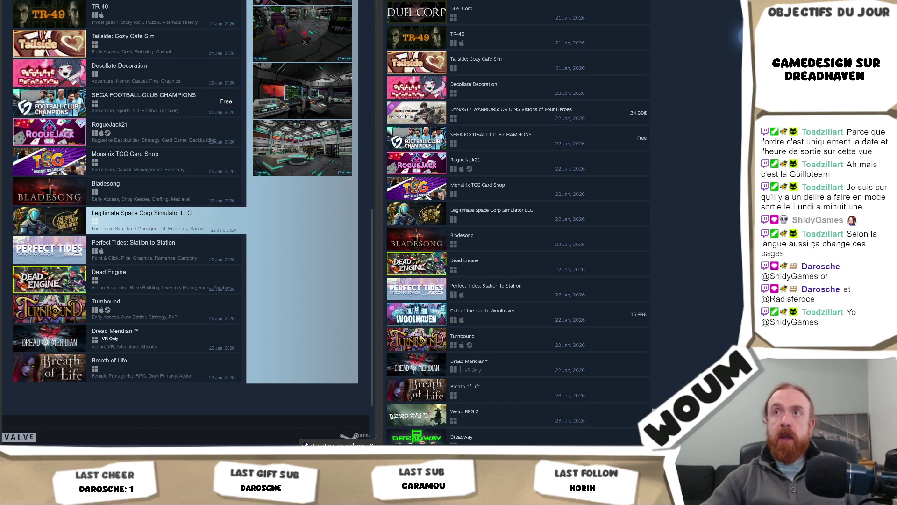
Step: Close the left storefront pane with 'Fermer la vue de gauche', leaving only the search results
right_click(282, 1)
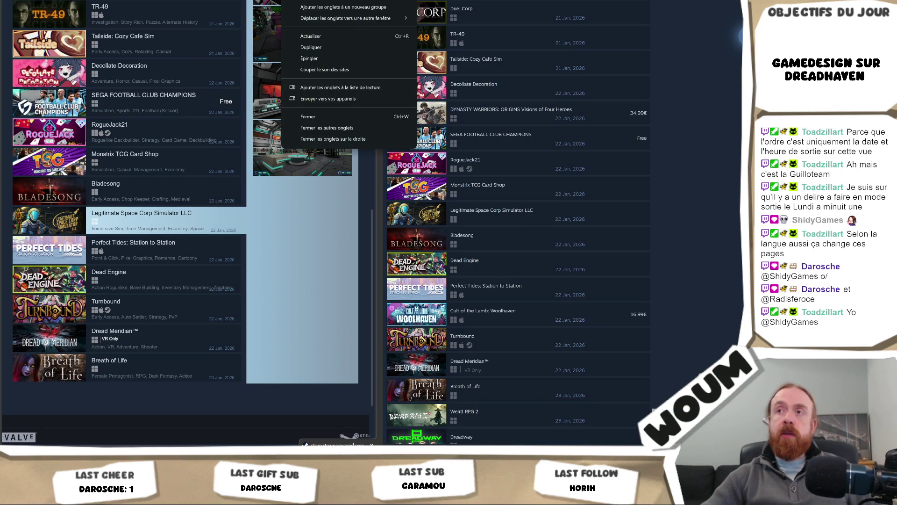
mouse_move(388, 3)
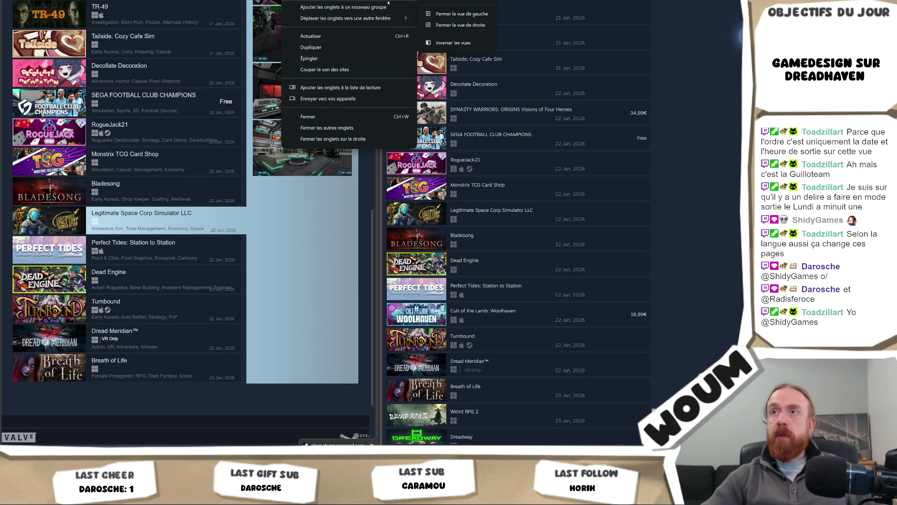
click(462, 13)
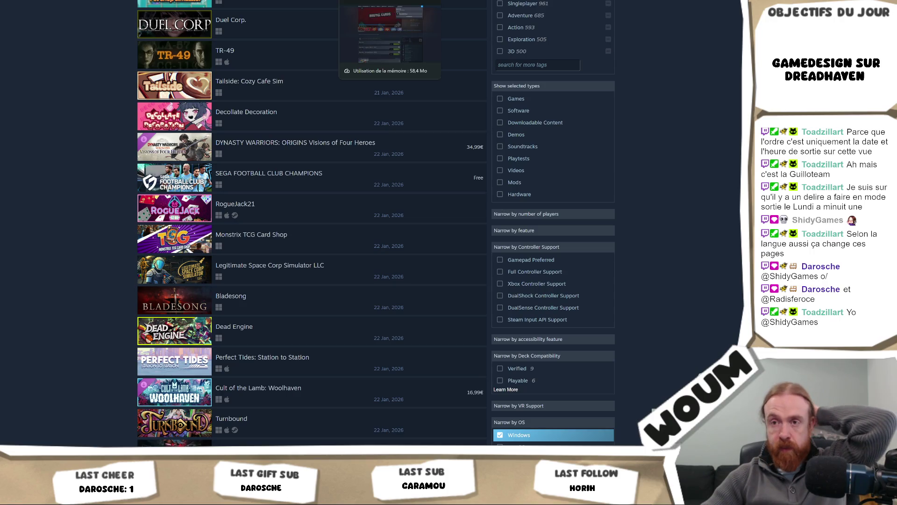
scroll(381, 26, up, 4)
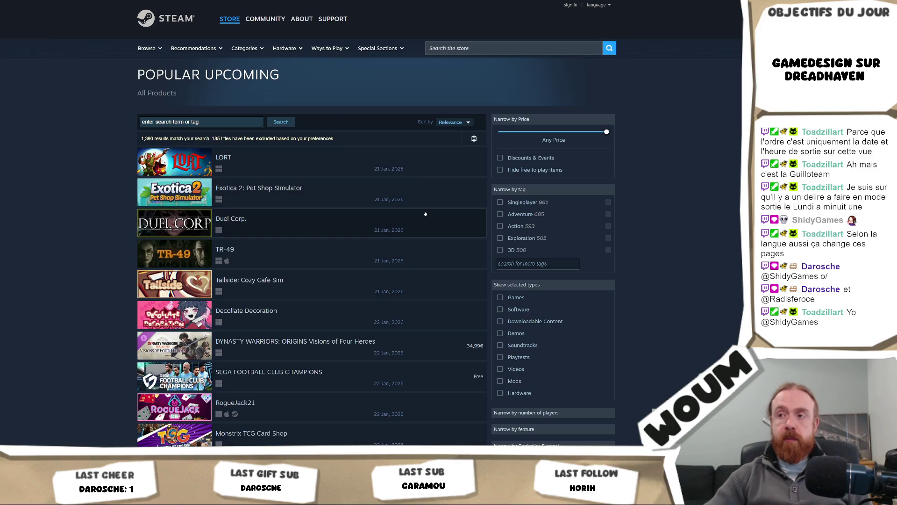
Step: Scroll the search results, then return to the storefront list running from LORT to Dead Engine
scroll(424, 212, down, 2)
scroll(425, 206, down, 2)
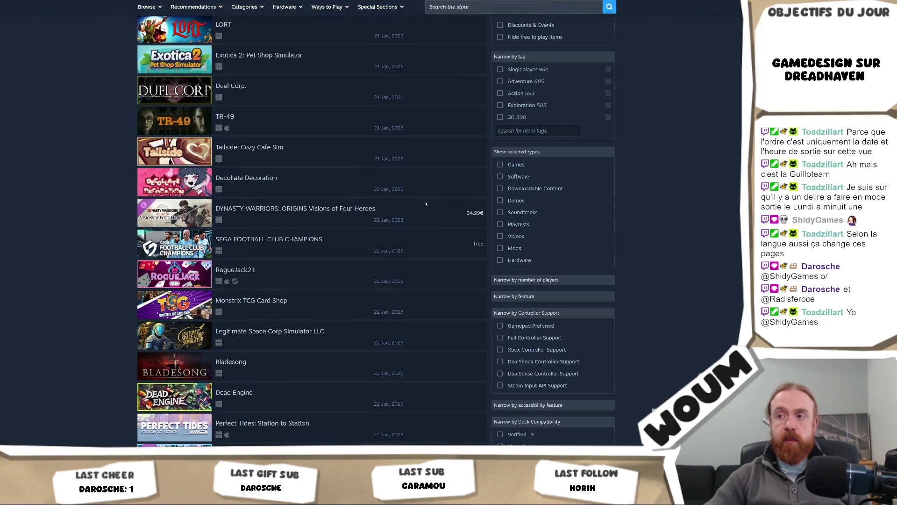
mouse_move(425, 204)
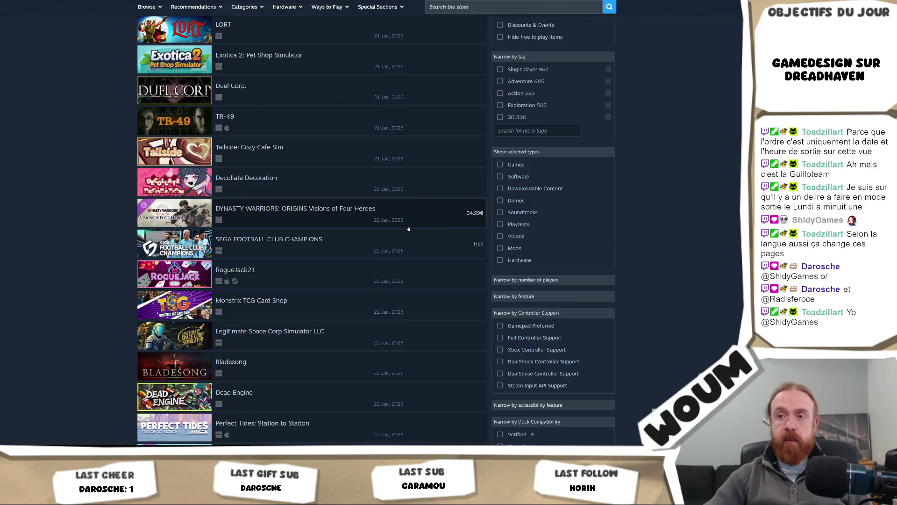
scroll(411, 227, down, 2)
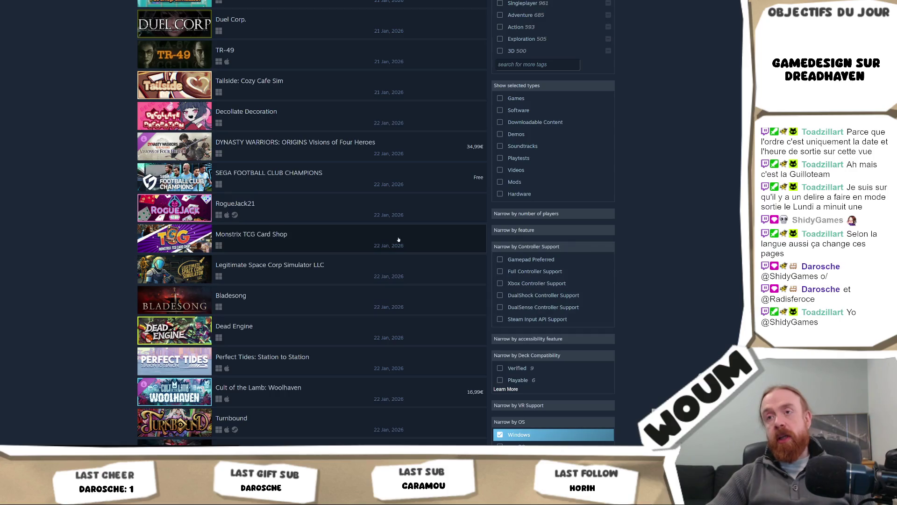
mouse_move(352, 208)
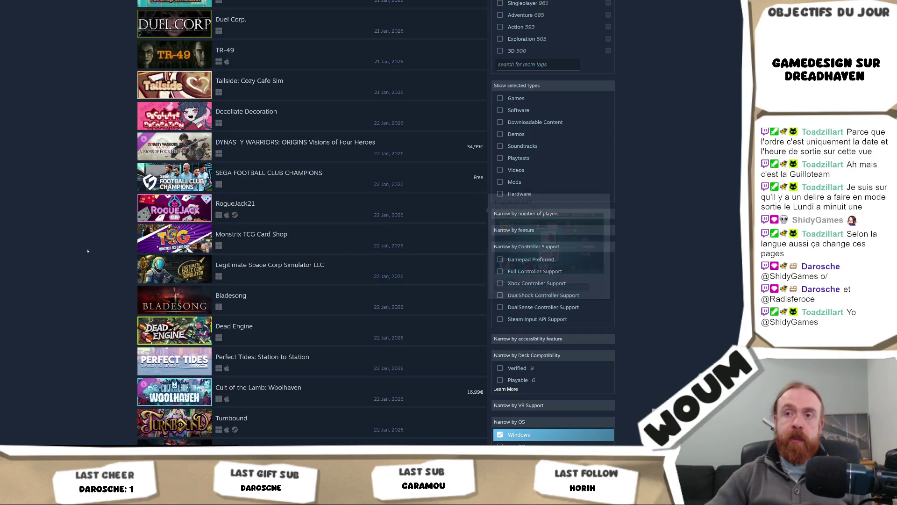
scroll(356, 197, down, 10)
scroll(366, 43, down, 15)
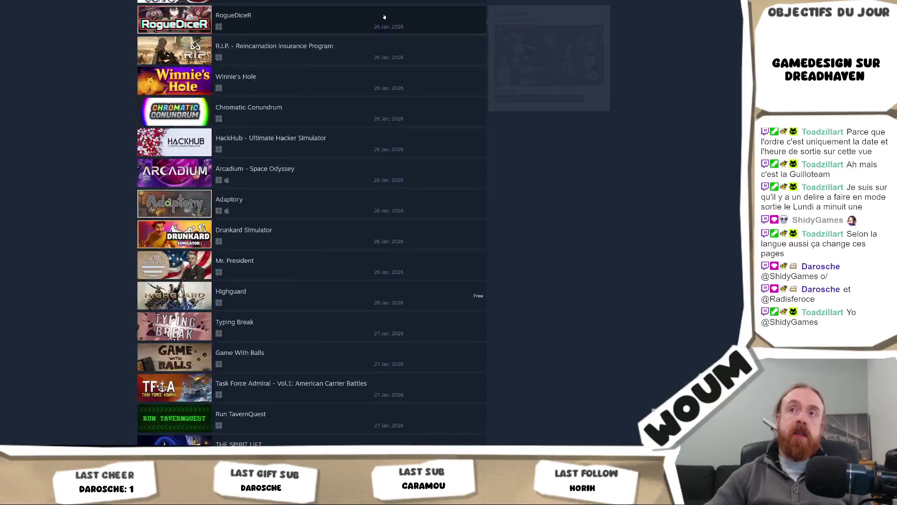
scroll(463, 311, down, 5)
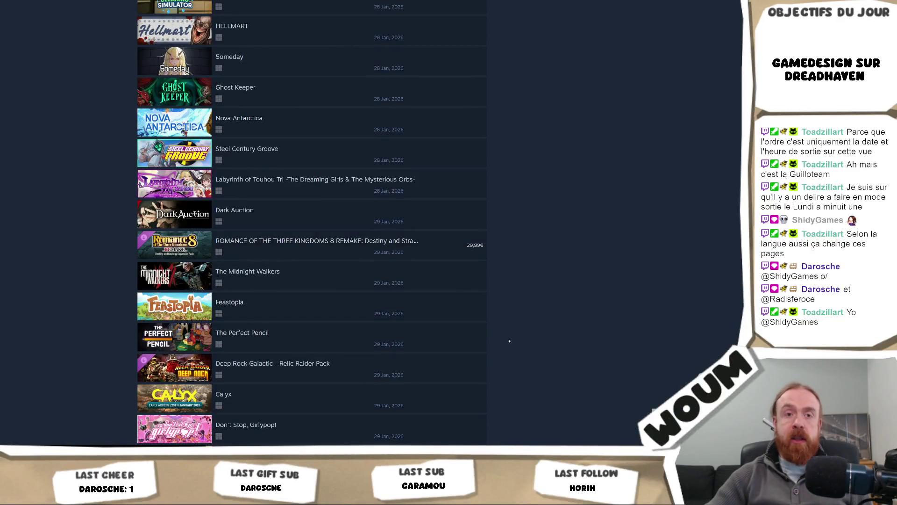
key(alt+Left)
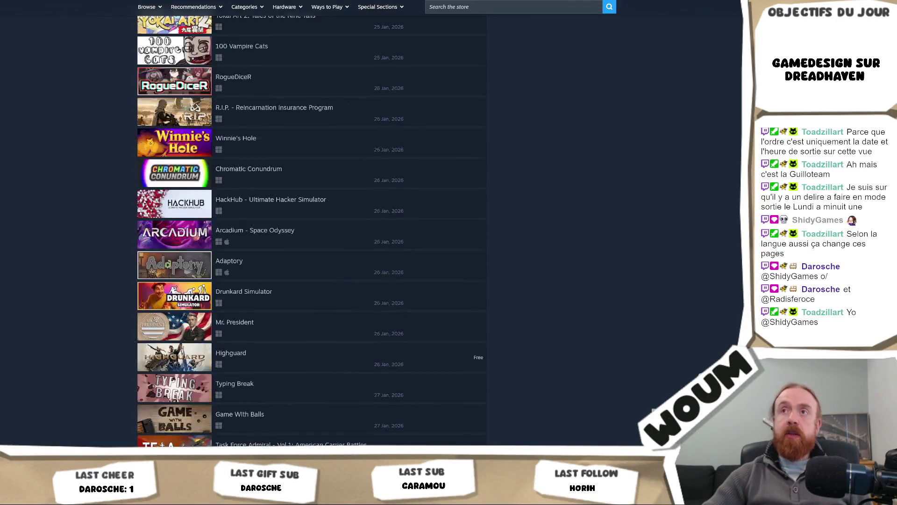
scroll(316, 291, up, 3)
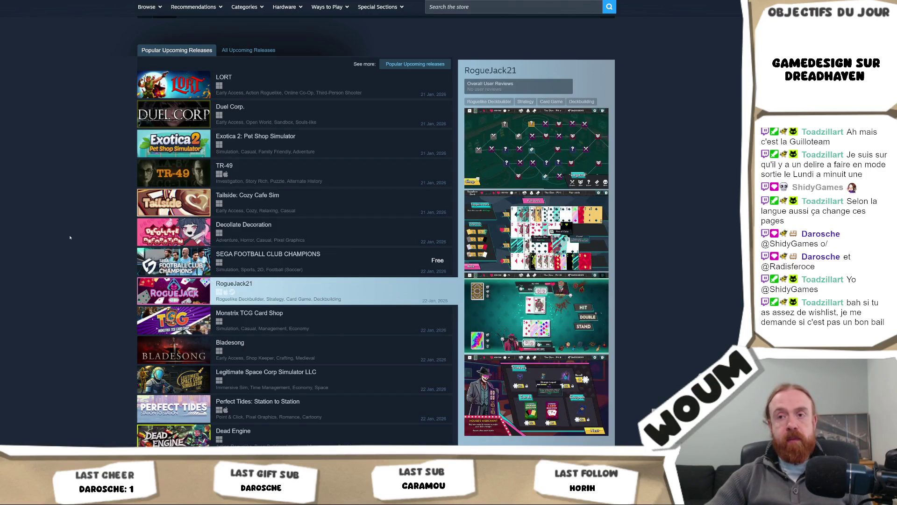
Step: Open the storefront's Popular Upcoming 'See more' results, listing 1,390 games led by LORT
scroll(70, 237, down, 1)
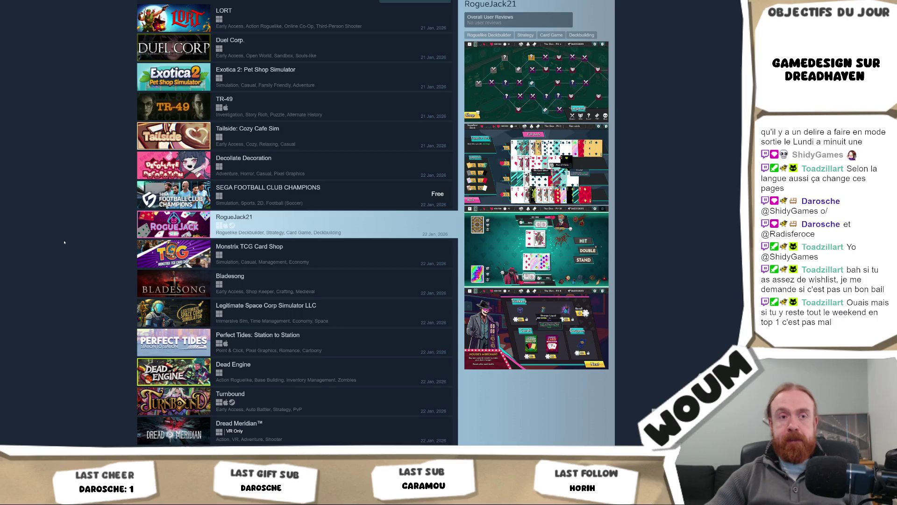
scroll(65, 242, up, 2)
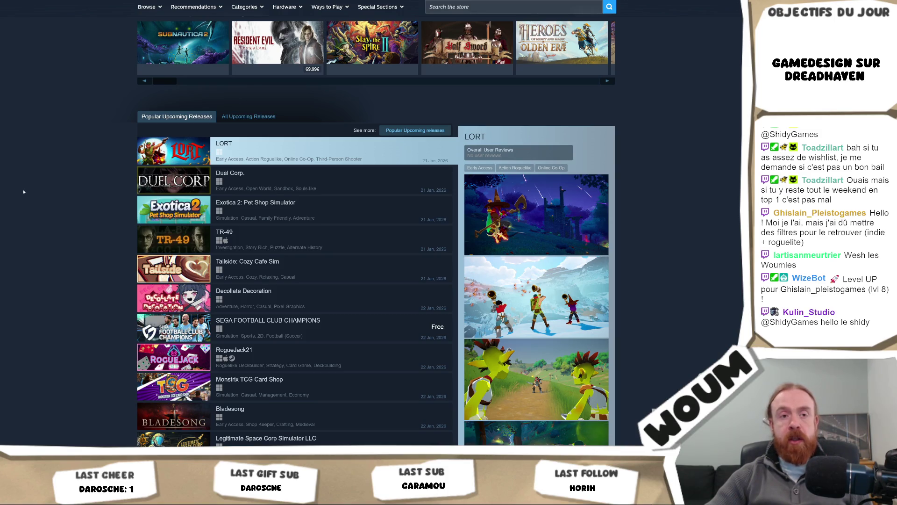
scroll(23, 192, down, 3)
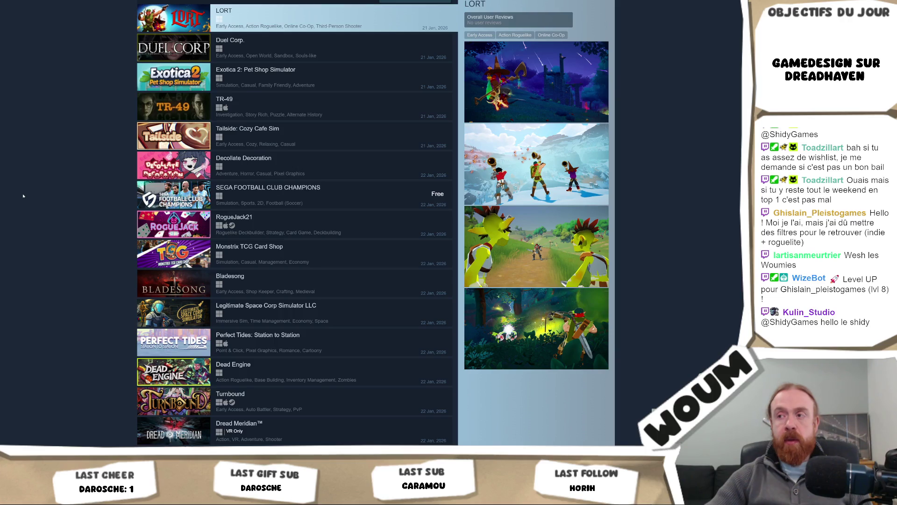
scroll(23, 196, down, 3)
scroll(23, 195, up, 5)
scroll(24, 197, up, 4)
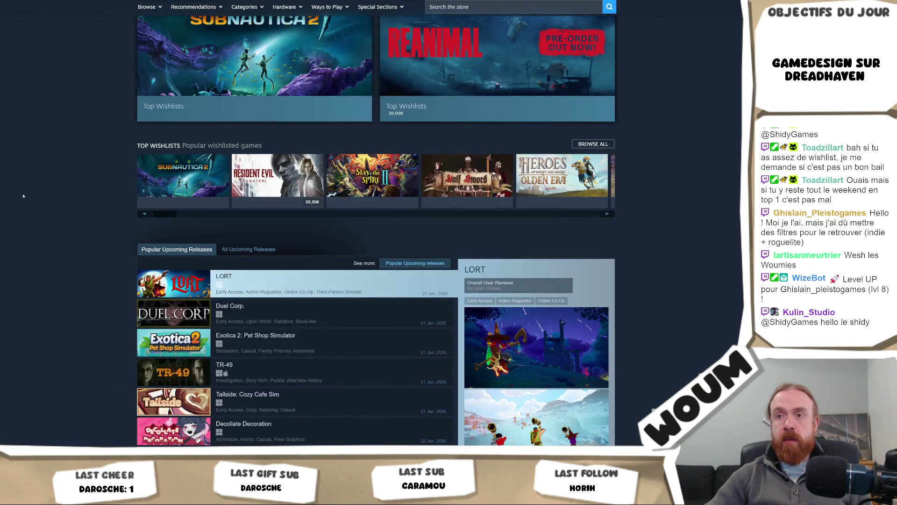
scroll(23, 196, down, 2)
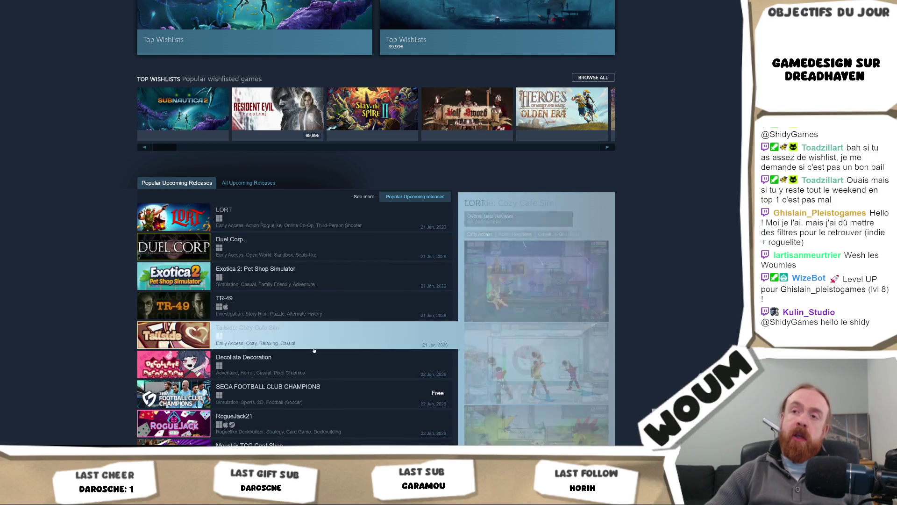
scroll(91, 239, down, 3)
scroll(93, 239, down, 1)
scroll(108, 196, up, 1)
click(391, 64)
scroll(400, 320, down, 10)
scroll(400, 321, down, 2)
scroll(74, 170, up, 9)
scroll(74, 171, up, 2)
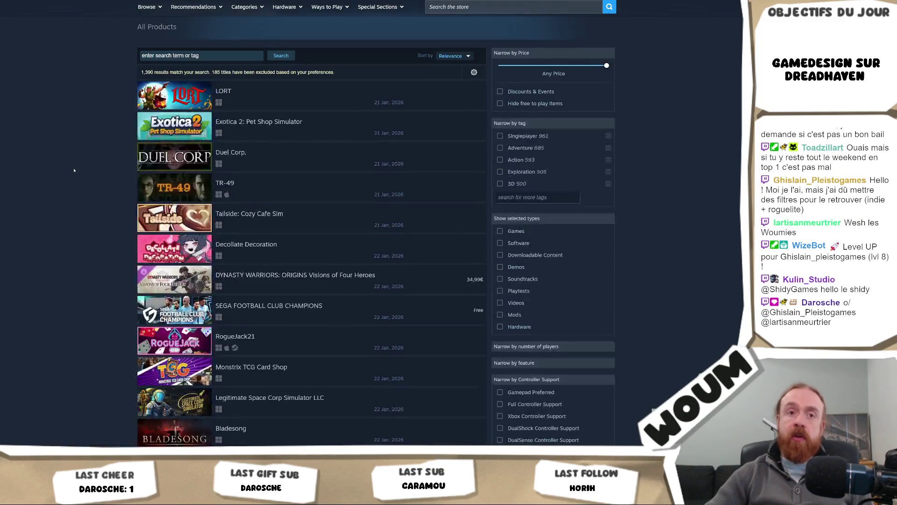
scroll(70, 172, down, 15)
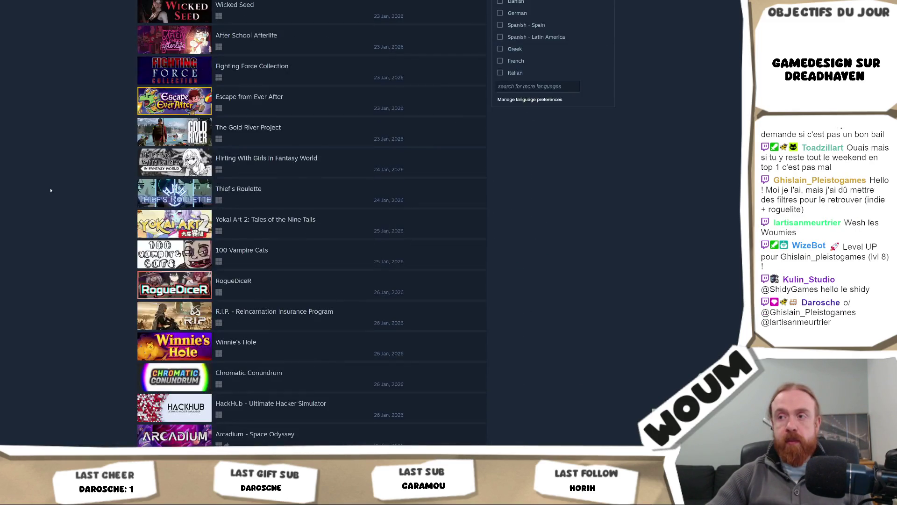
scroll(51, 190, down, 4)
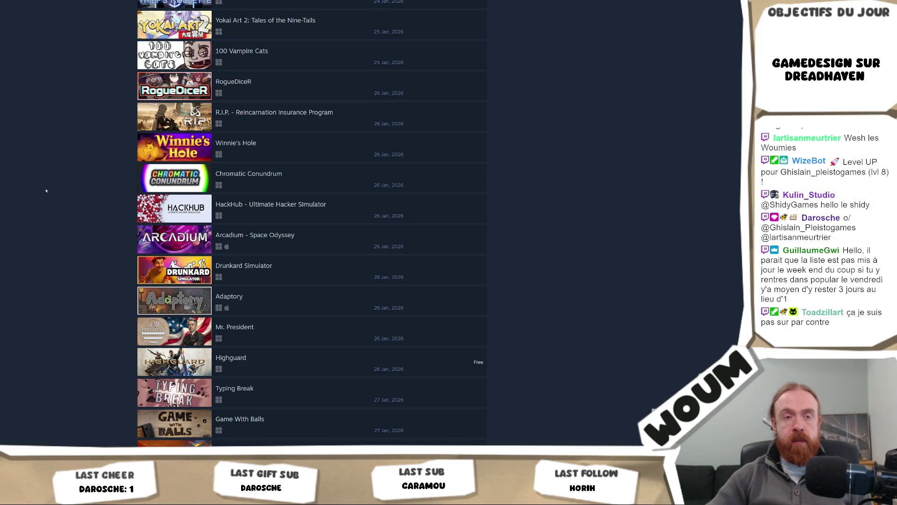
scroll(46, 190, up, 3)
scroll(46, 190, up, 2)
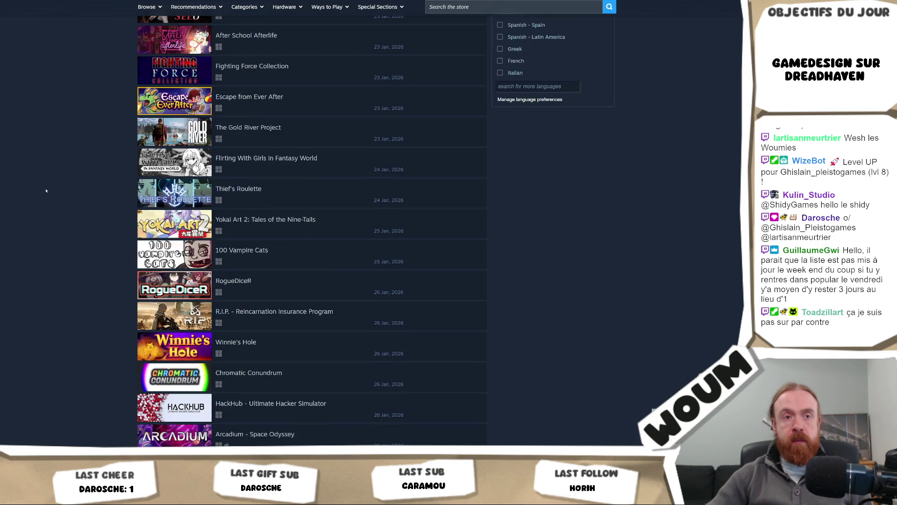
scroll(45, 190, up, 5)
scroll(44, 191, up, 5)
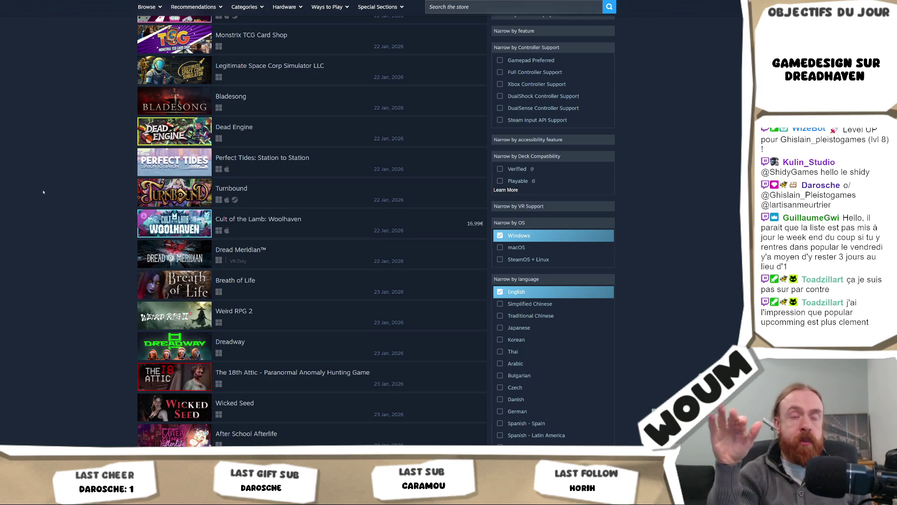
scroll(43, 193, up, 3)
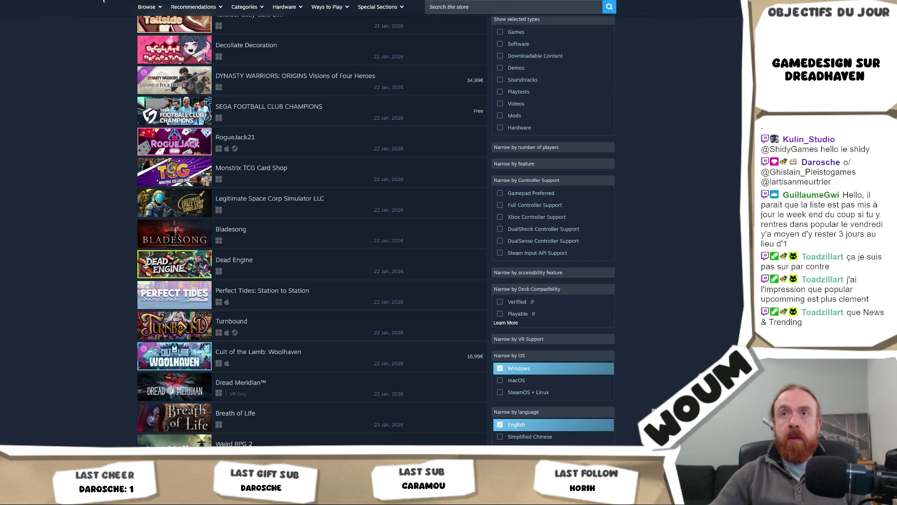
scroll(107, 91, down, 5)
scroll(107, 91, up, 5)
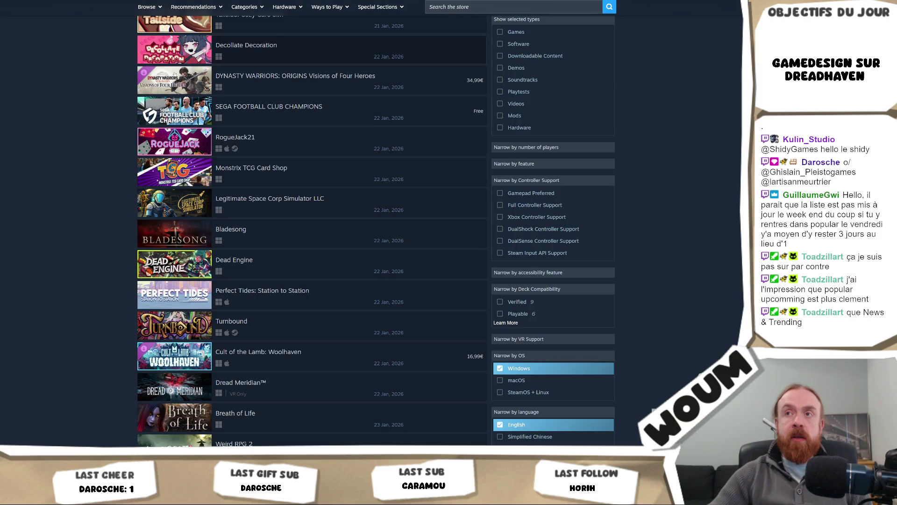
scroll(96, 93, up, 4)
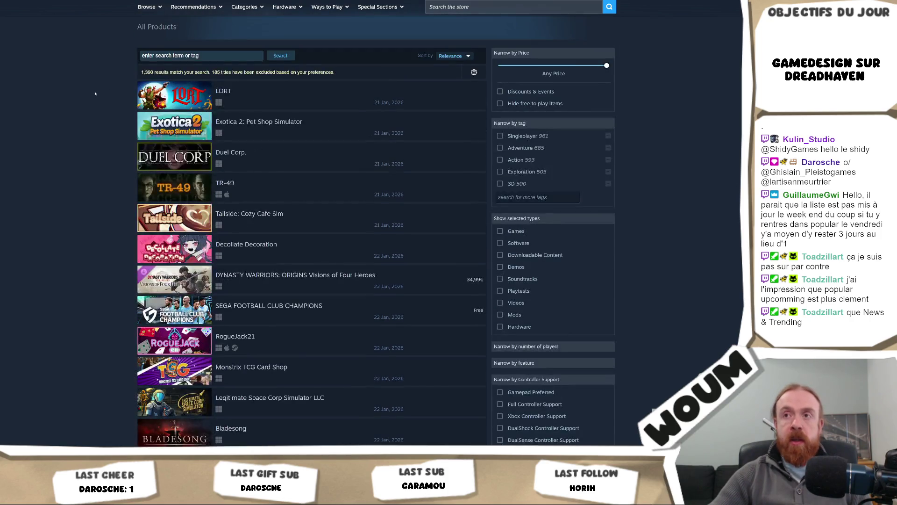
Step: Go back to the storefront's upcoming releases section below Top Wishlists
key(alt+Left)
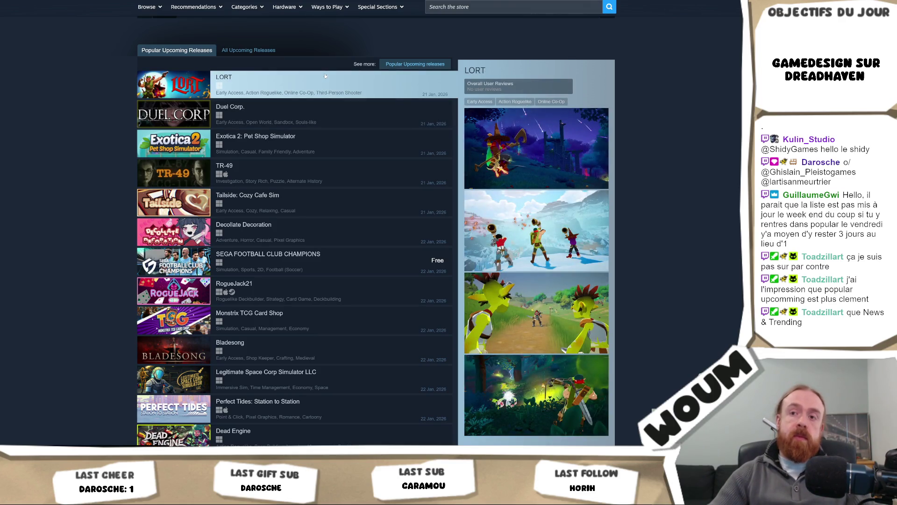
scroll(325, 76, down, 3)
scroll(501, 90, up, 3)
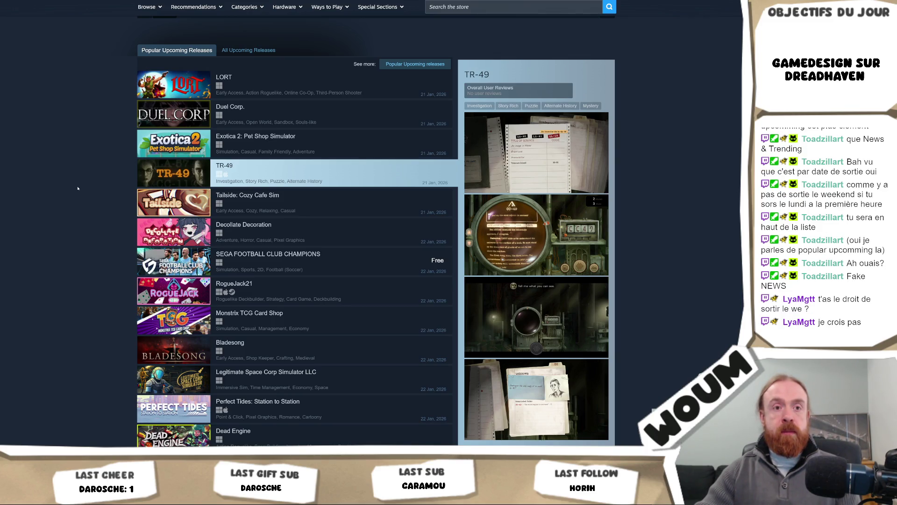
scroll(140, 210, down, 2)
scroll(266, 156, up, 4)
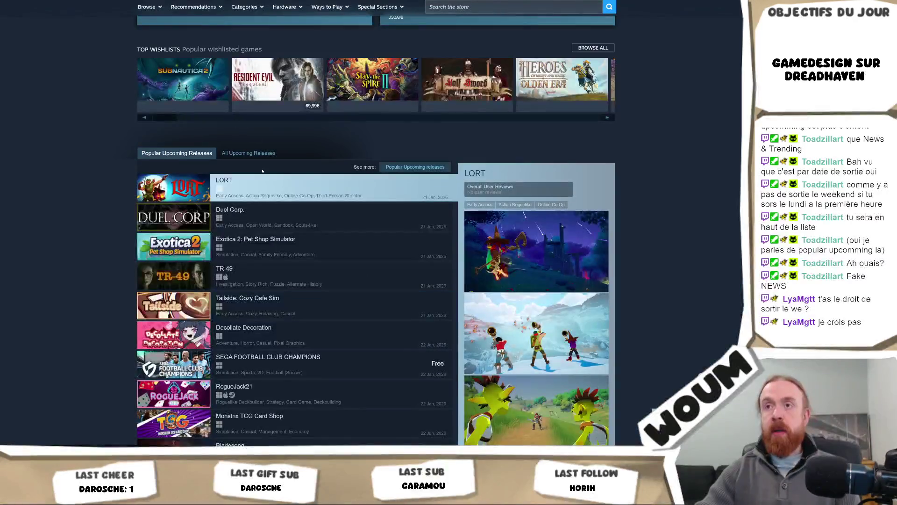
Step: Switch between All Upcoming and Popular Upcoming Releases tabs, then open the Popular Upcoming results
click(266, 154)
click(169, 153)
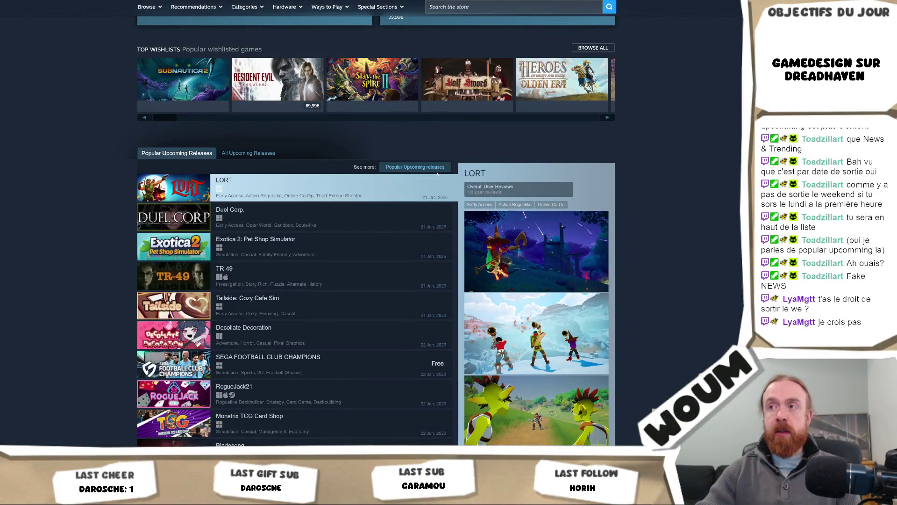
click(406, 167)
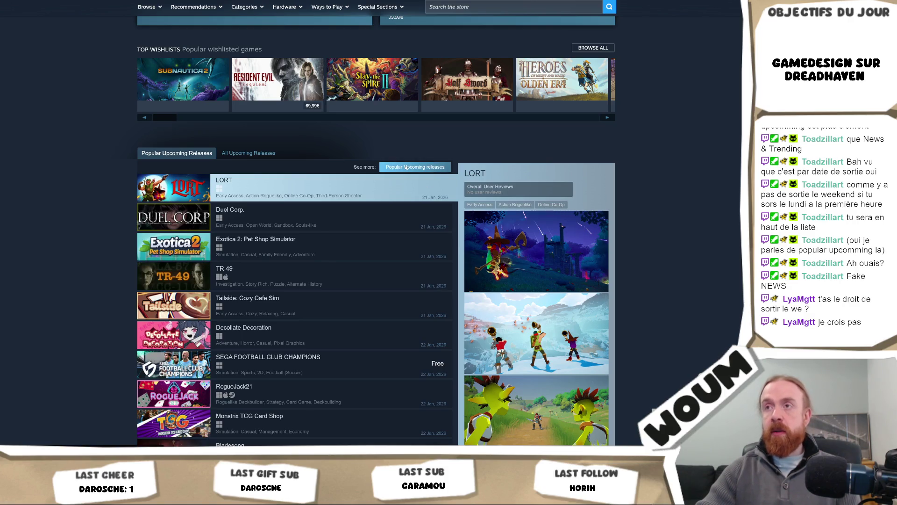
Step: Browse the Popular Upcoming results to late-January releases, then switch to the DreadHavenV2 Unity editor
scroll(420, 210, down, 20)
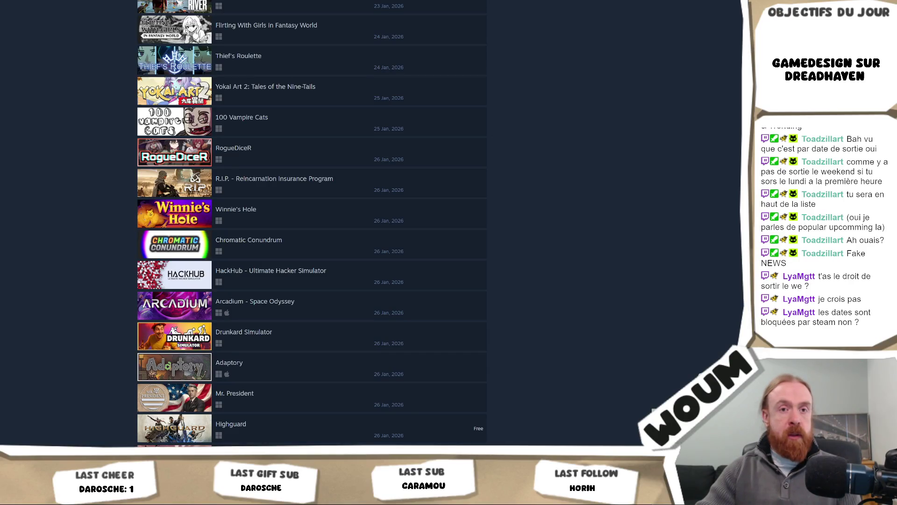
scroll(615, 196, up, 3)
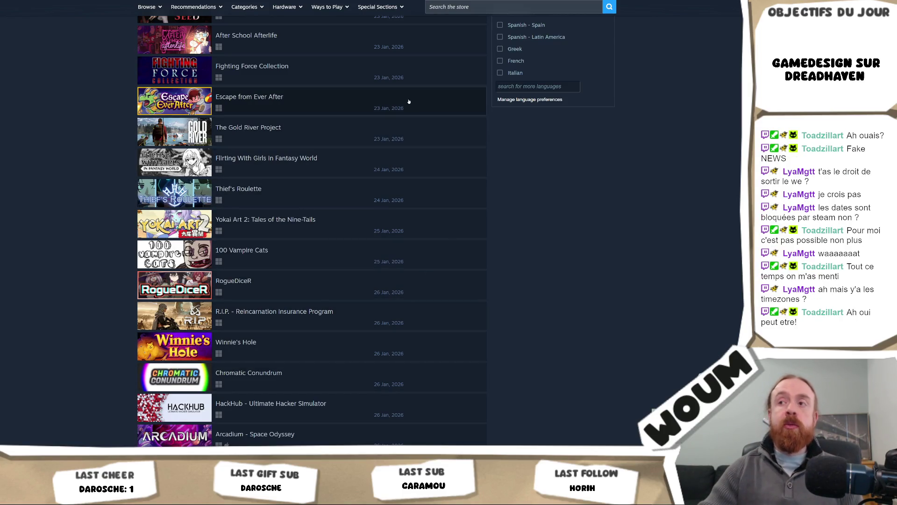
mouse_move(438, 173)
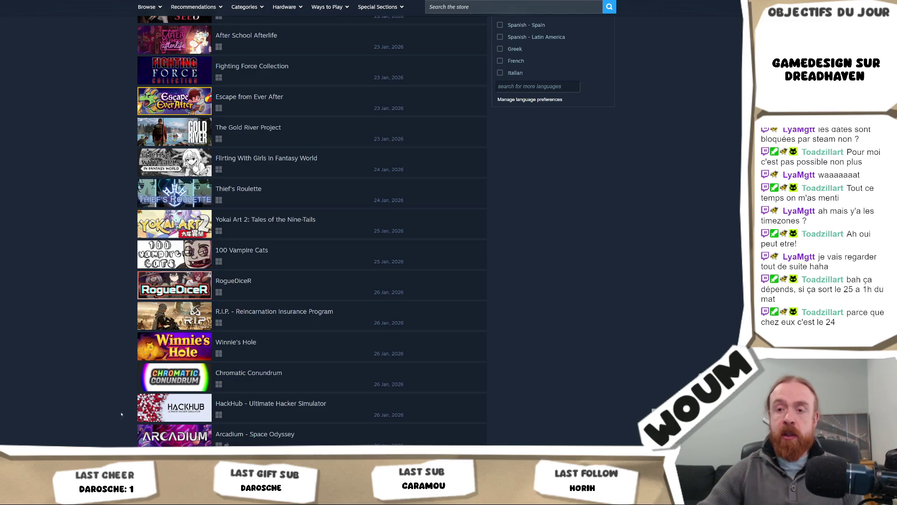
click(116, 496)
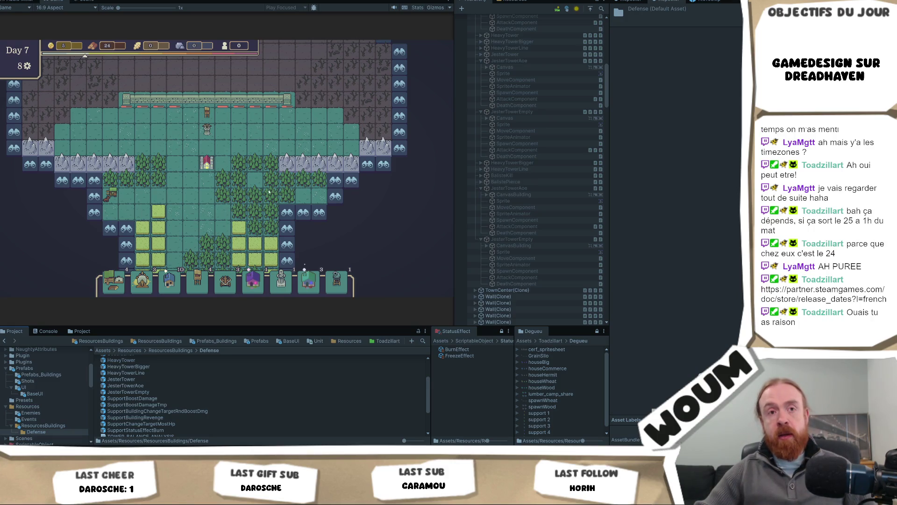
Step: In play mode, reveal a discoverable tile and harvest wood from a forest tile
drag(187, 217, 182, 216)
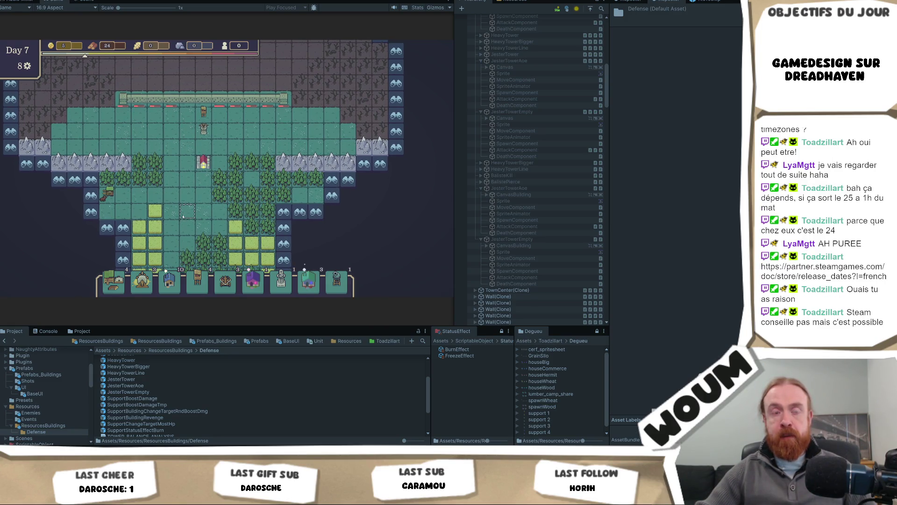
click(301, 216)
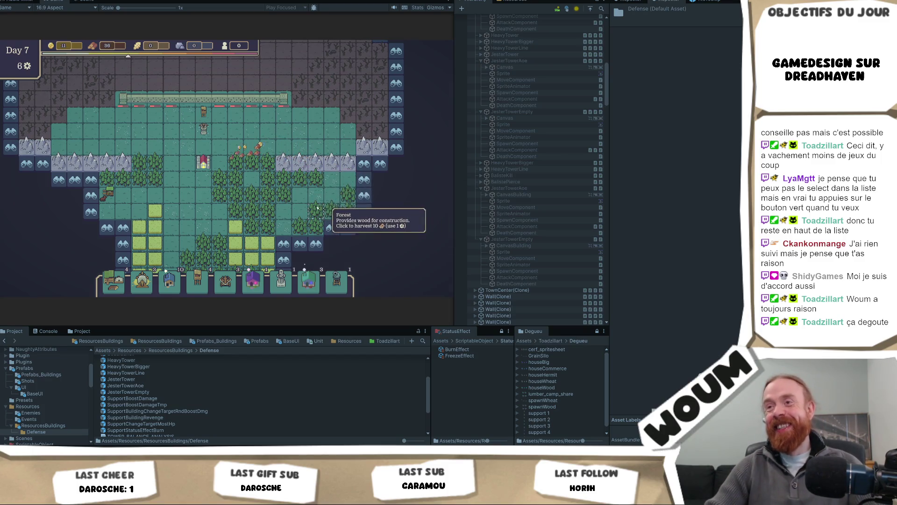
click(316, 210)
Step: Skip to the Day 7 zombie night, watch the wave at the wall, then stop playing
key(w)
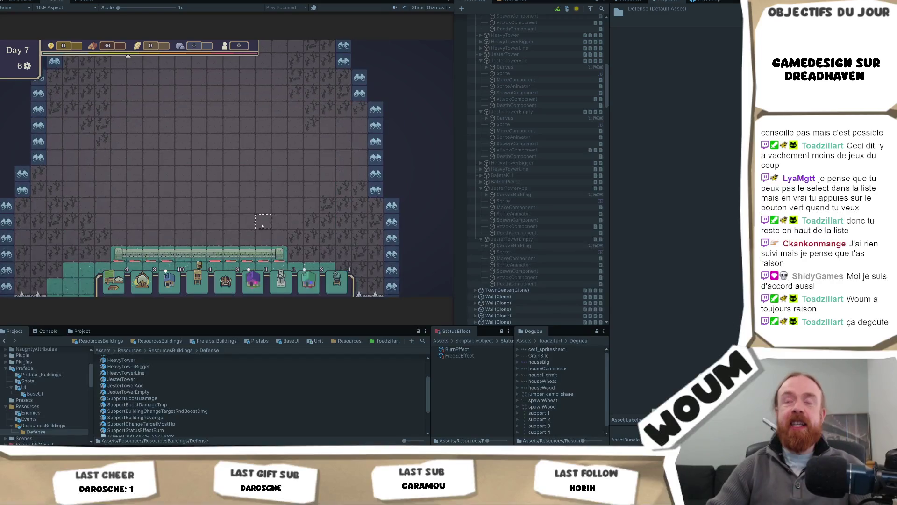
key(space)
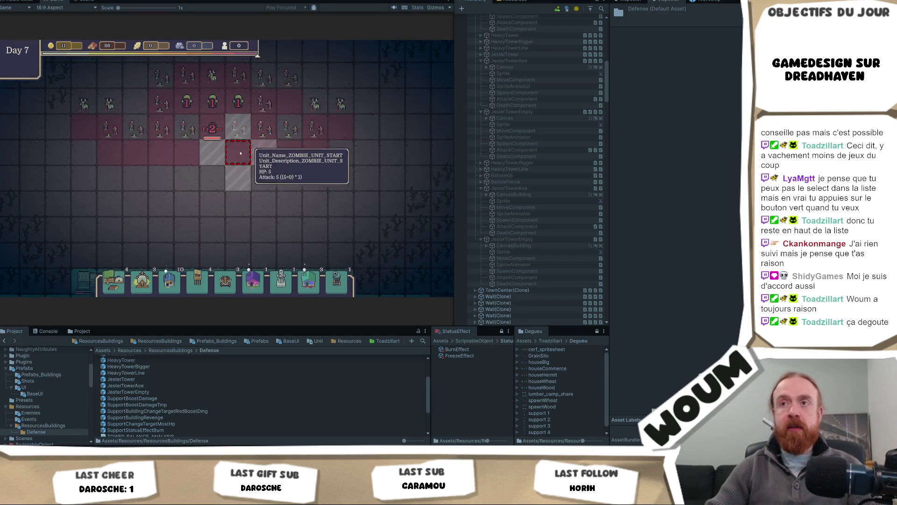
mouse_move(225, 125)
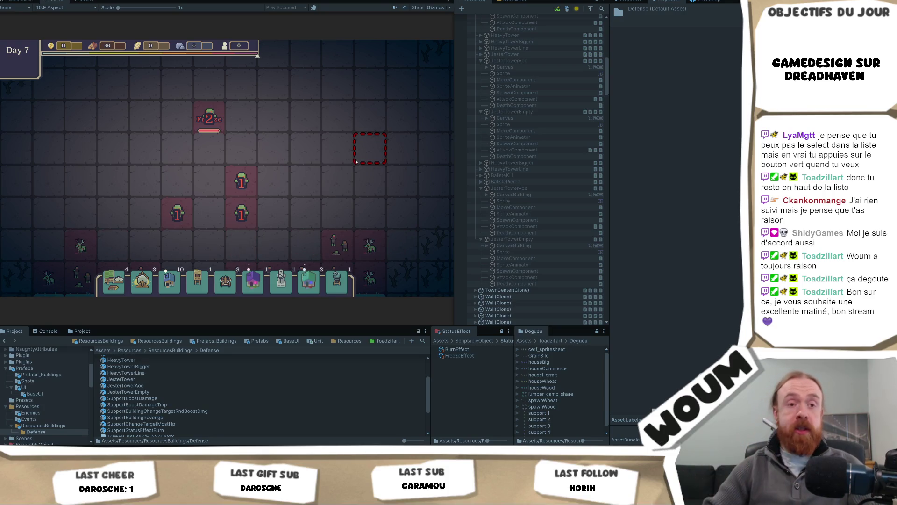
mouse_move(210, 148)
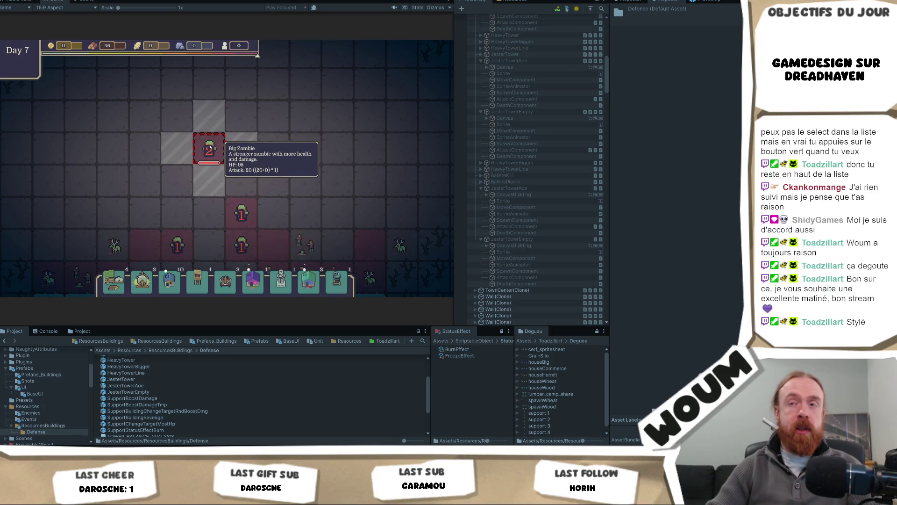
mouse_move(271, 97)
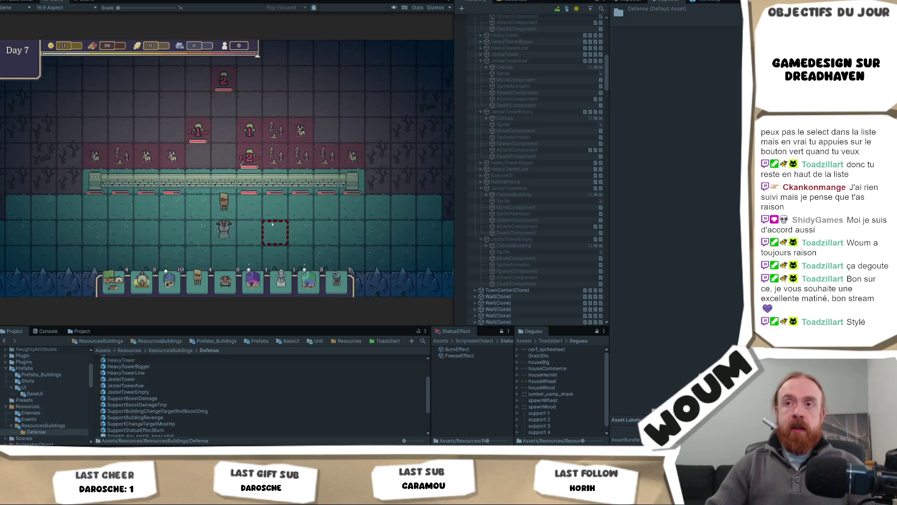
mouse_move(299, 177)
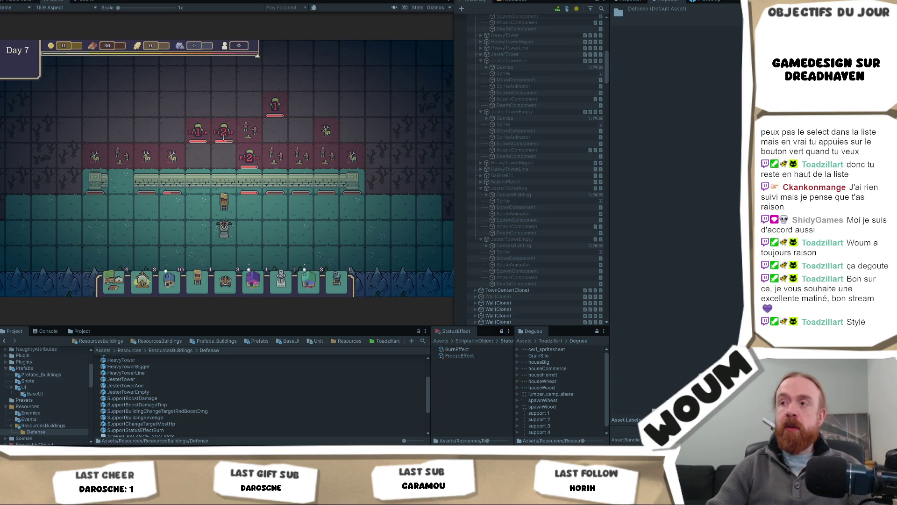
key(ctrl+p)
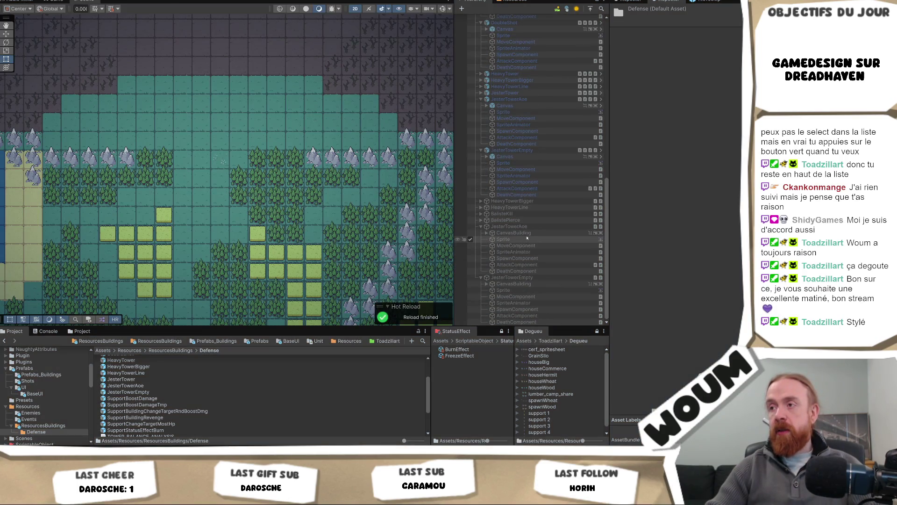
Step: Open the SupportStatusEffectBurn prefab and check its Support's Status Effect Data, currently FreezeEffect
scroll(533, 240, up, 3)
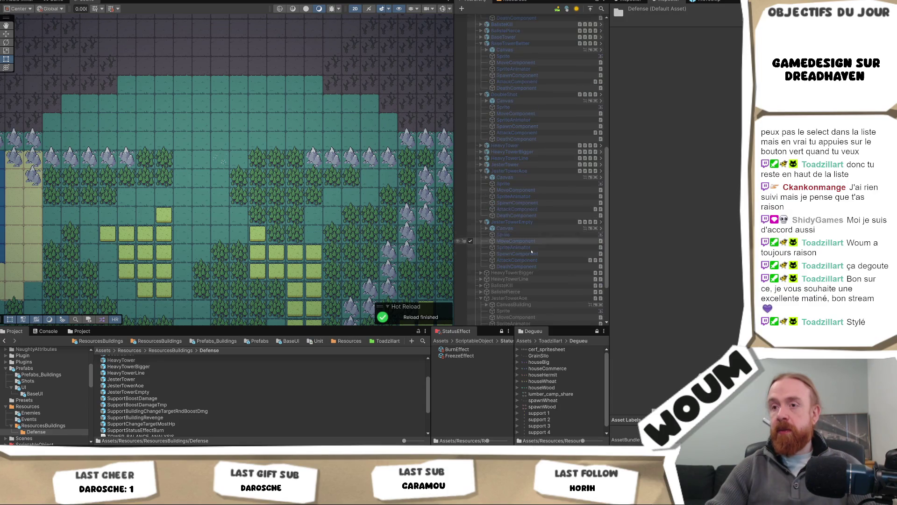
scroll(540, 245, down, 3)
scroll(261, 397, down, 3)
click(136, 382)
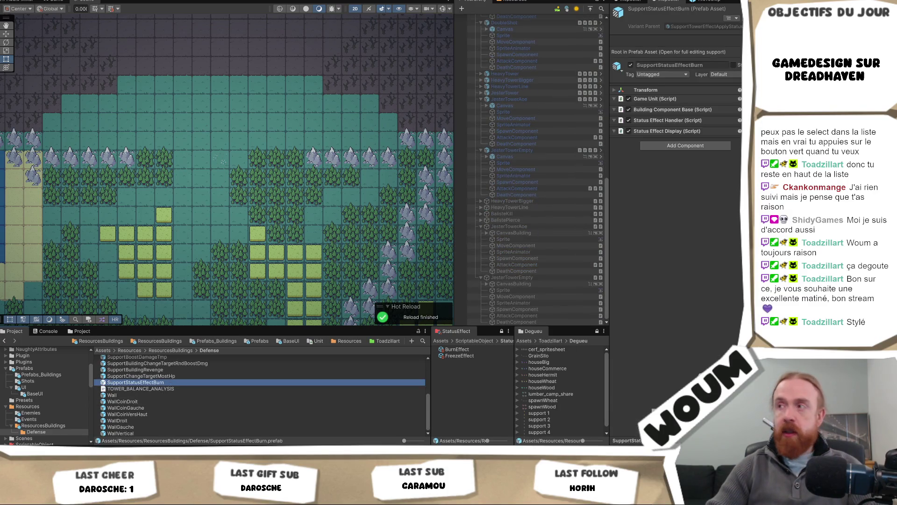
double_click(139, 383)
click(500, 65)
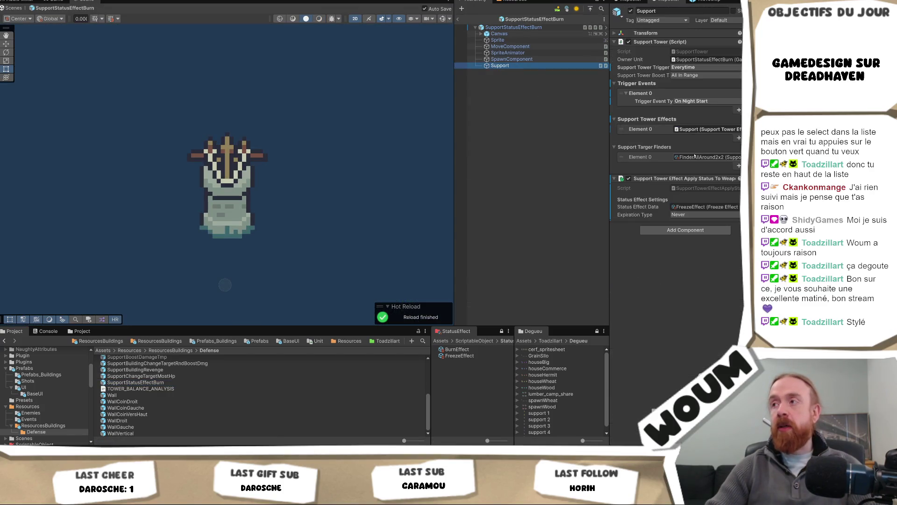
click(699, 207)
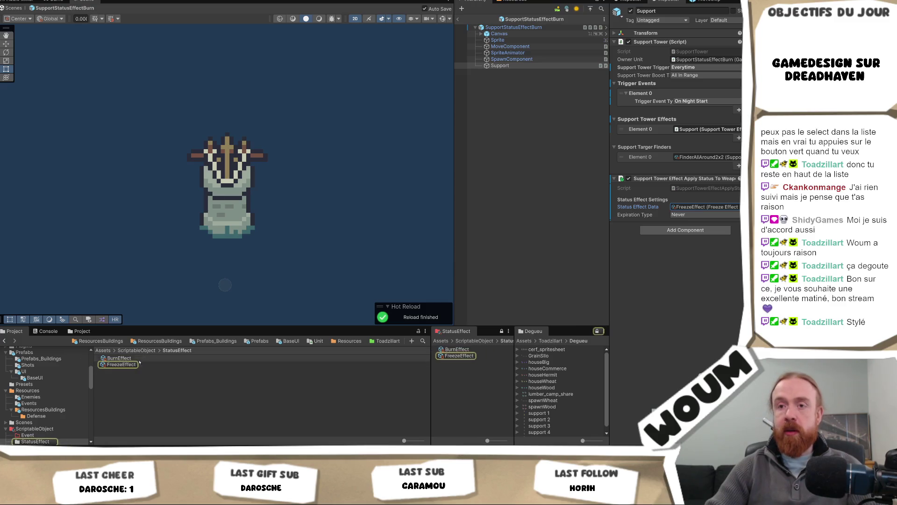
click(736, 207)
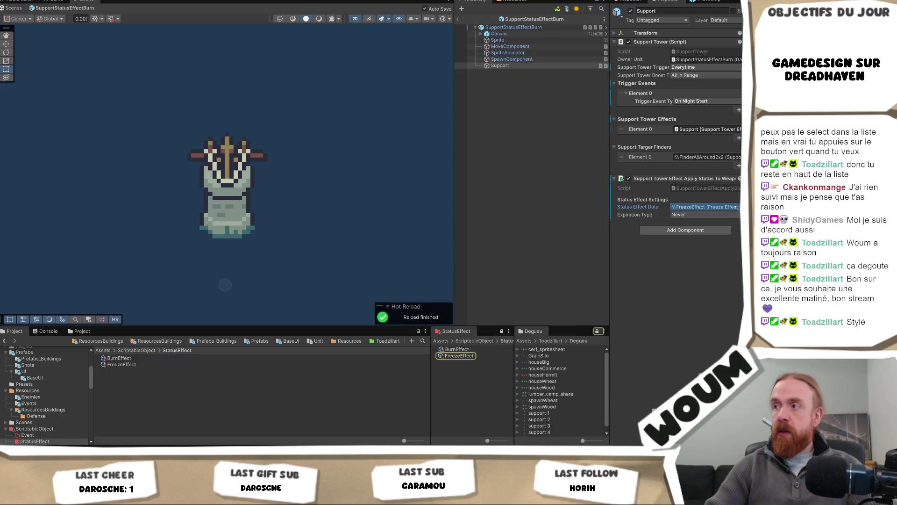